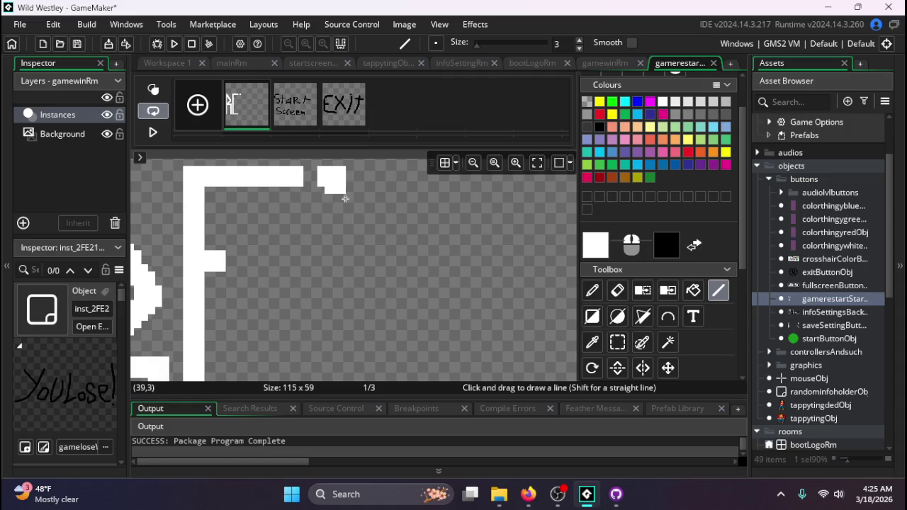
- Draw trial strokes beside the E, extending the top bar and adding a vertical stroke
scroll(313, 219, "down", 2)
scroll(246, 317, "up", 2)
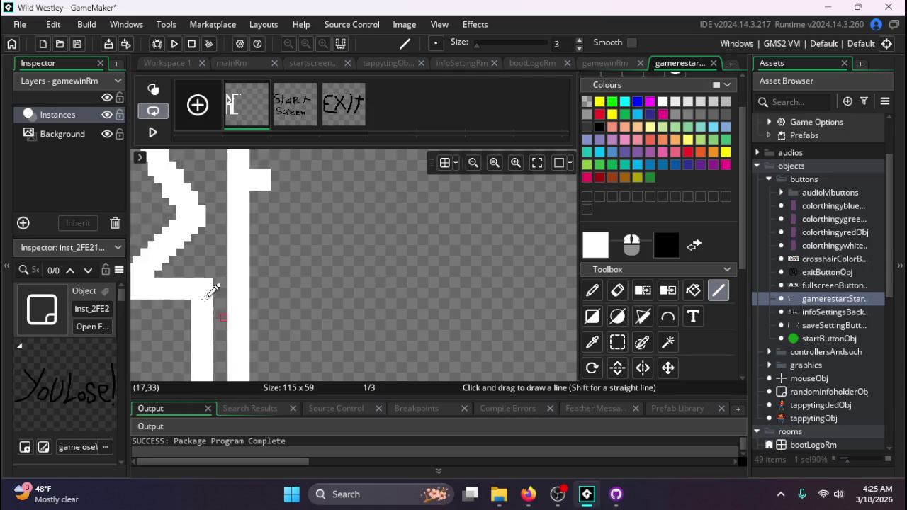
scroll(668, 269, "up", 1)
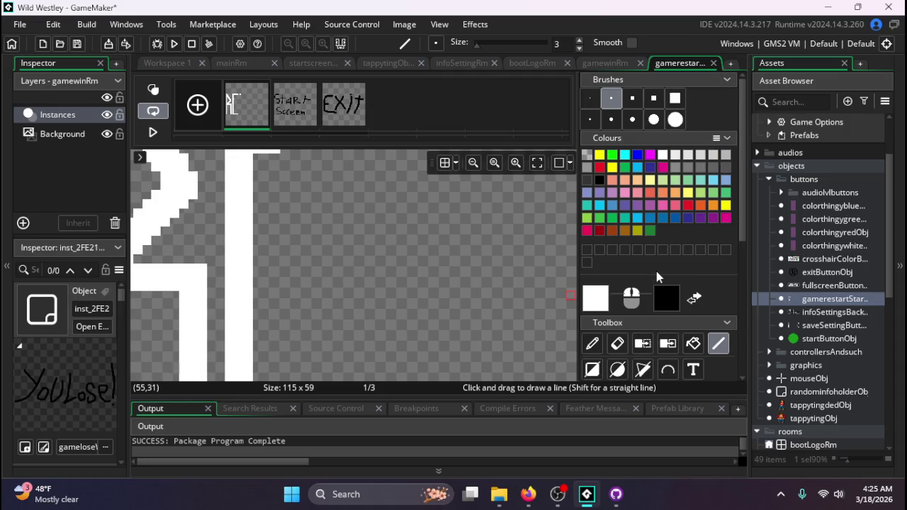
scroll(428, 301, "down", 2)
scroll(425, 187, "up", 1)
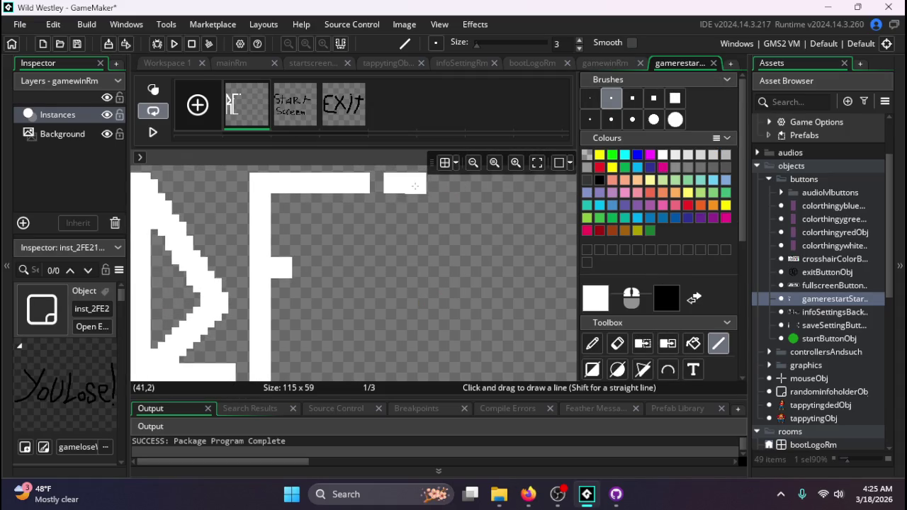
left_click_drag(420, 184, 474, 184)
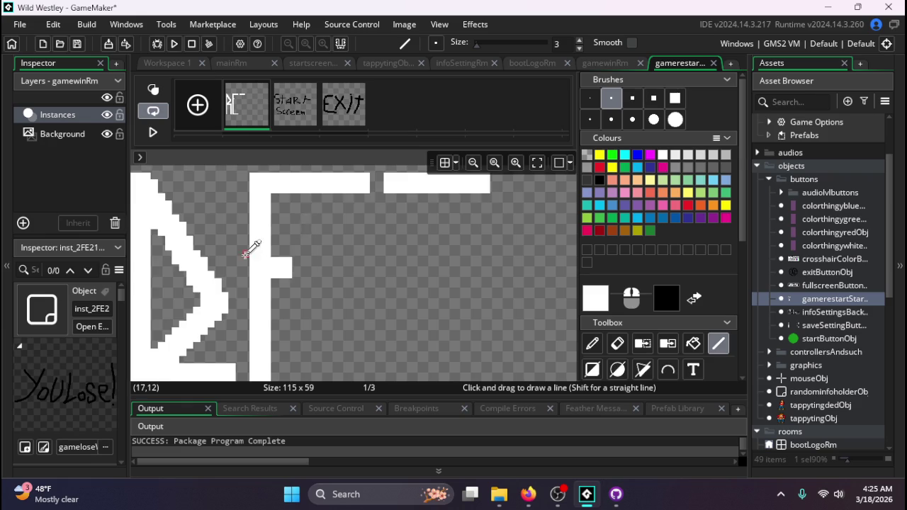
scroll(328, 267, "down", 2)
scroll(291, 201, "up", 1)
left_click_drag(290, 201, 291, 314)
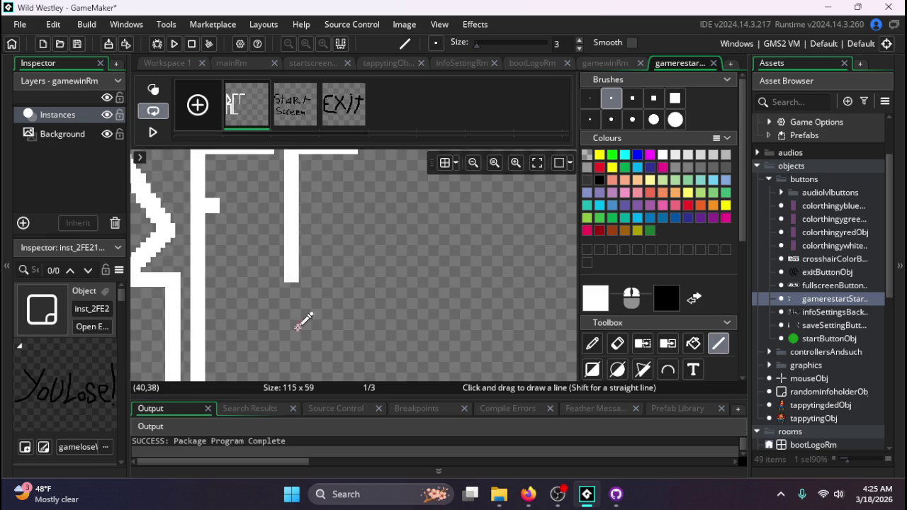
scroll(304, 319, "down", 2)
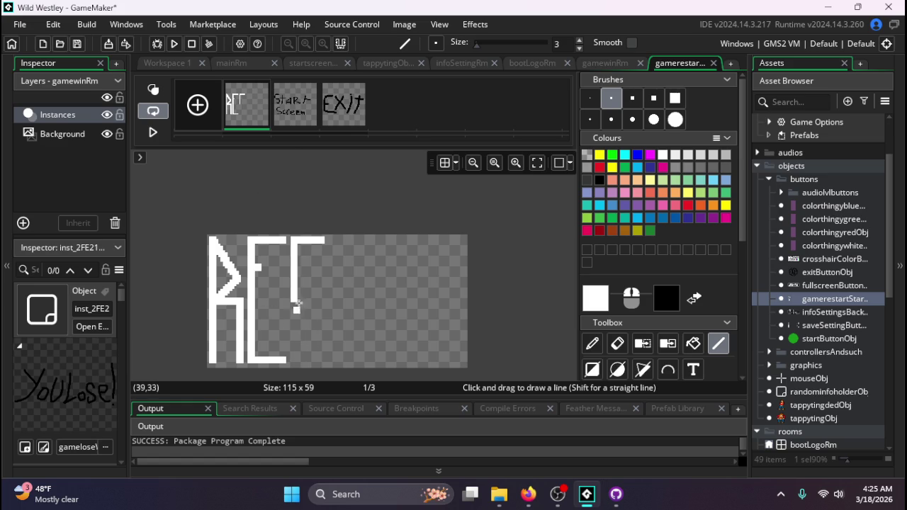
- Undo the misplaced vertical, retry it with a short horizontal, then undo the C-shaped strokes
key("ctrl+z")
left_click_drag(292, 289, 294, 293)
mouse_move(294, 275)
left_mouse_down()
mouse_move(320, 285)
mouse_move(320, 276)
left_mouse_up()
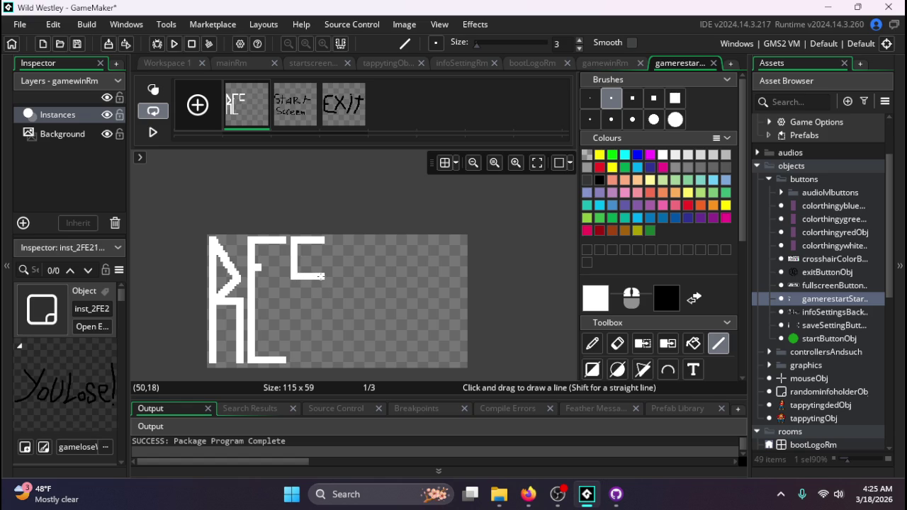
scroll(328, 245, "up", 5)
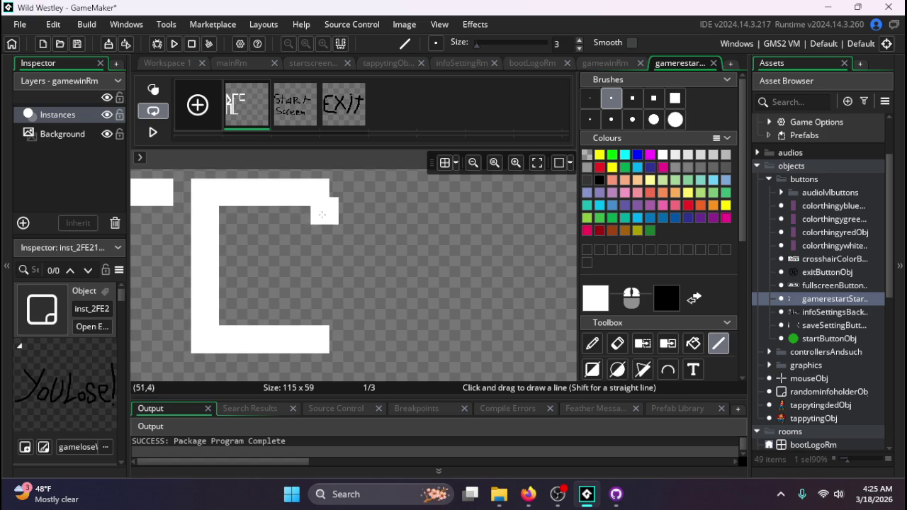
scroll(323, 248, "down", 4)
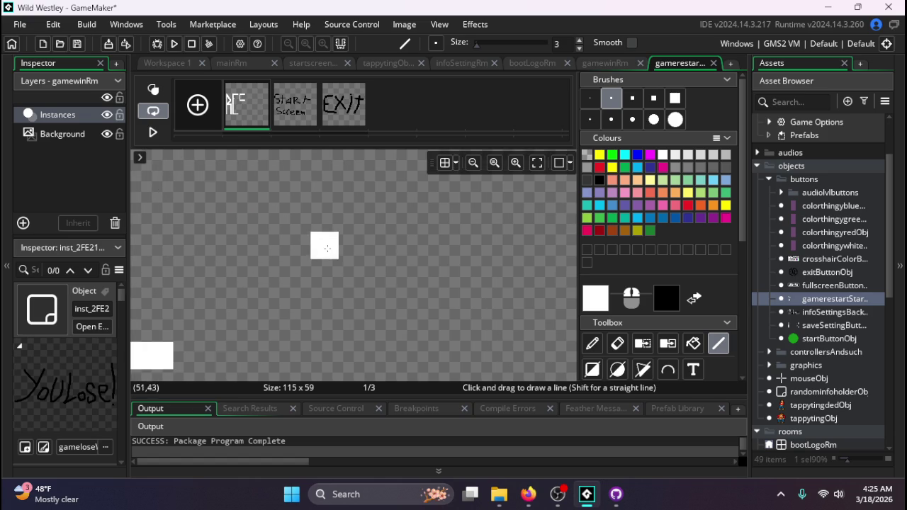
scroll(324, 310, "down", 5)
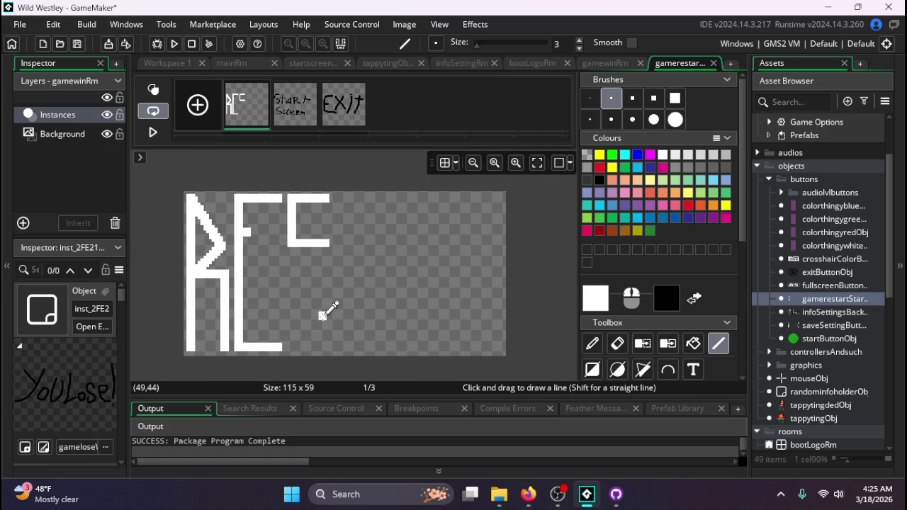
key("ctrl+z")
key("ctrl+z")
key("ctrl+z")
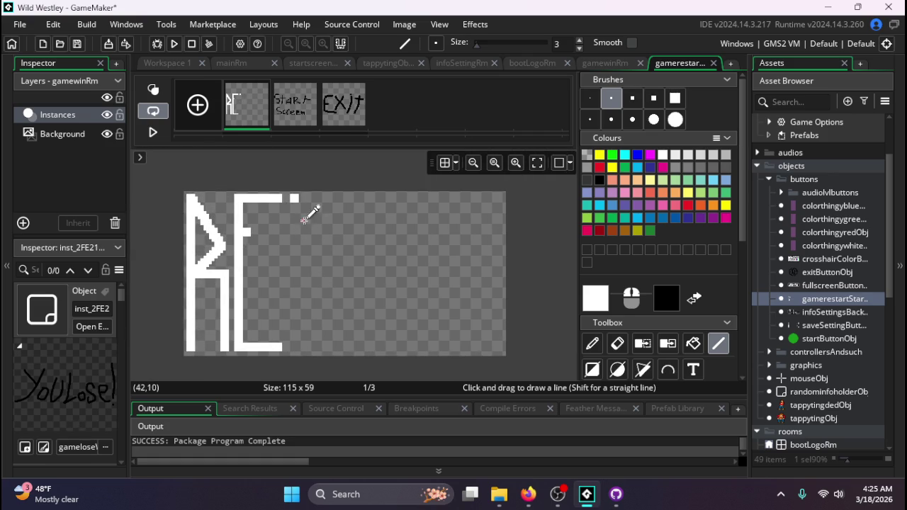
- Remove the leftover dot beside the E and draw the diagonal start of the S
key("ctrl+z")
left_click_drag(293, 240, 316, 200)
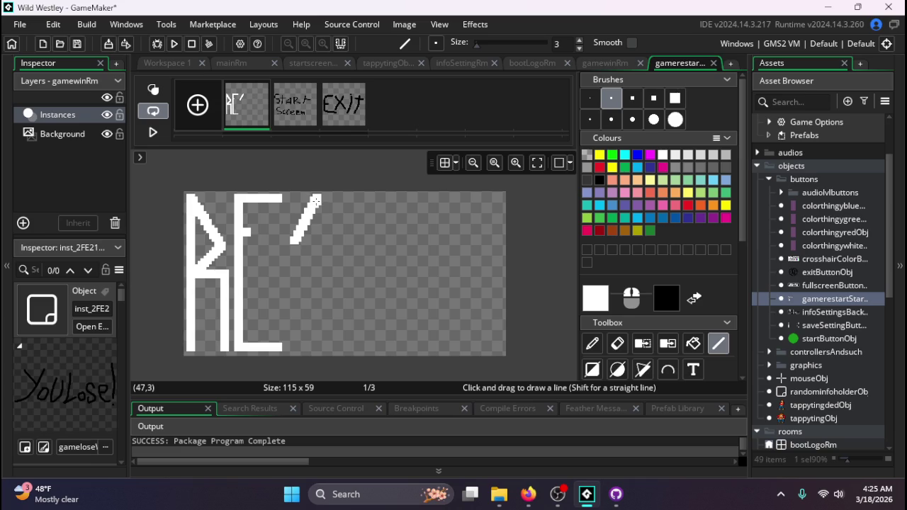
scroll(311, 204, "up", 2)
scroll(316, 201, "down", 1)
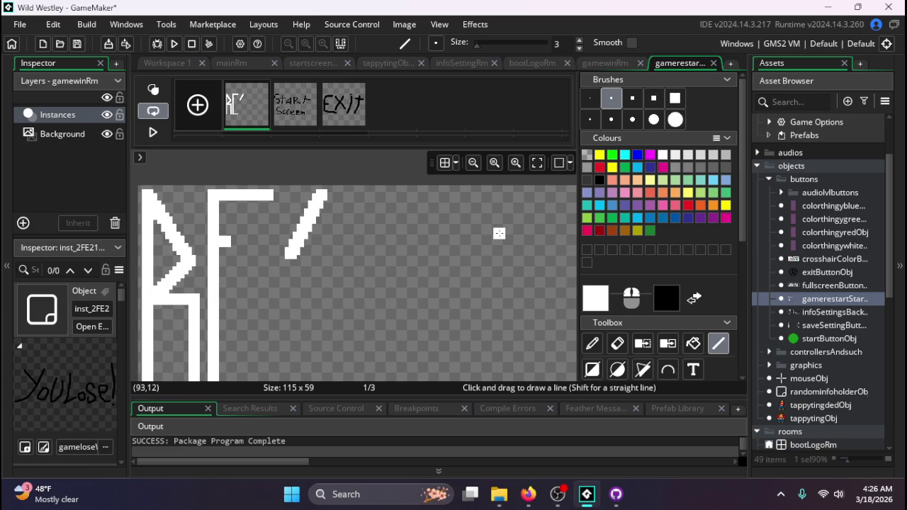
scroll(295, 300, "down", 1)
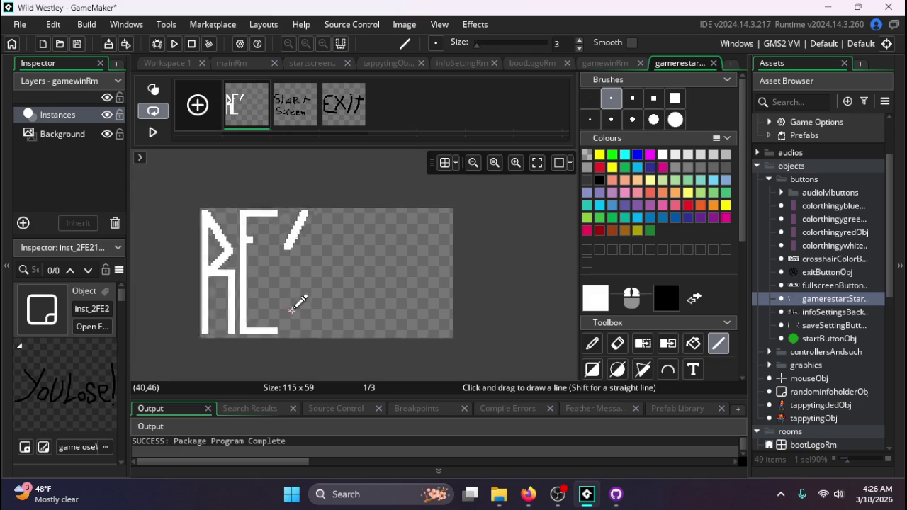
scroll(287, 234, "up", 3)
scroll(288, 234, "down", 3)
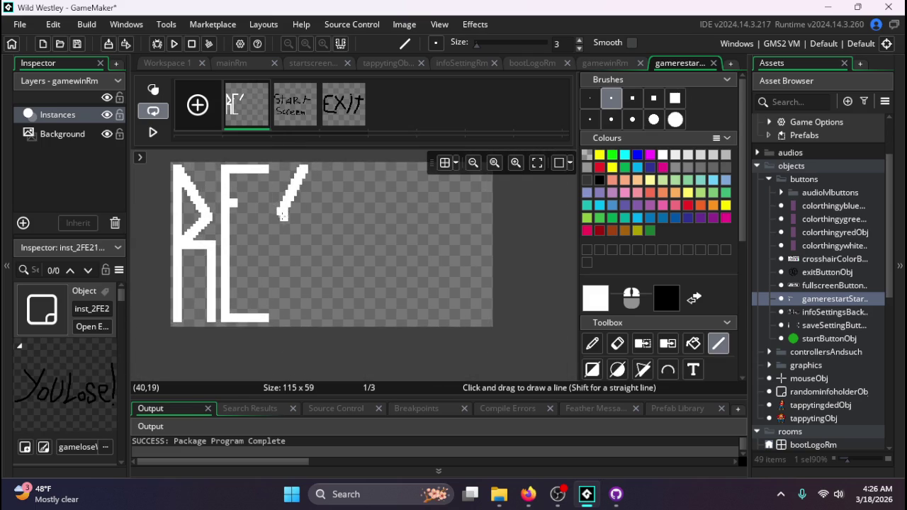
scroll(282, 215, "up", 1)
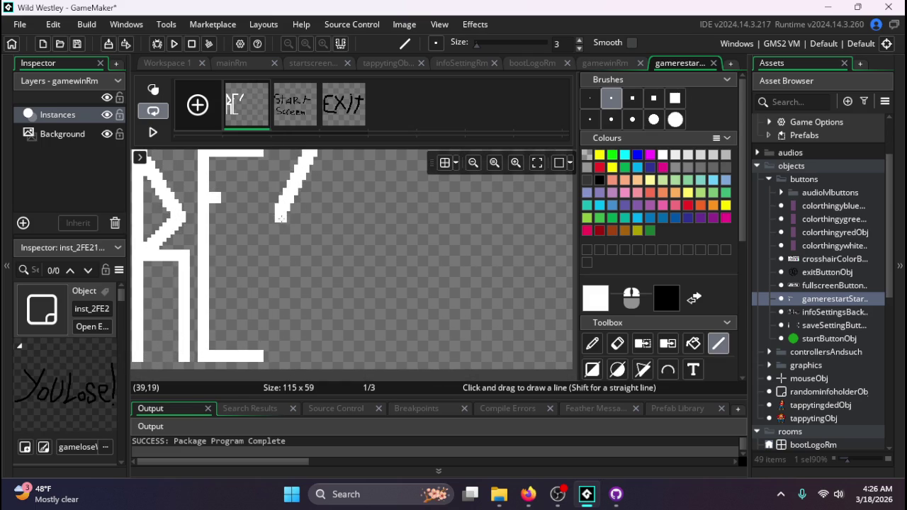
- Bend the S curve down and left, undoing the stray hook, and add its lower part
mouse_move(281, 217)
left_mouse_down()
mouse_move(314, 254)
mouse_move(318, 240)
mouse_move(303, 303)
mouse_move(309, 277)
mouse_move(312, 323)
left_mouse_up()
mouse_move(314, 230)
left_mouse_down()
mouse_move(315, 319)
mouse_move(323, 257)
left_mouse_up()
key("ctrl+z")
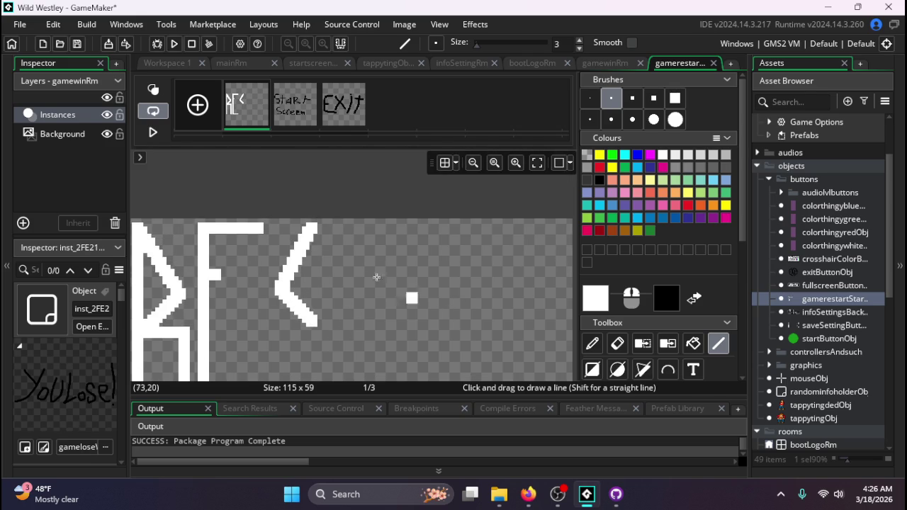
scroll(368, 276, "down", 2)
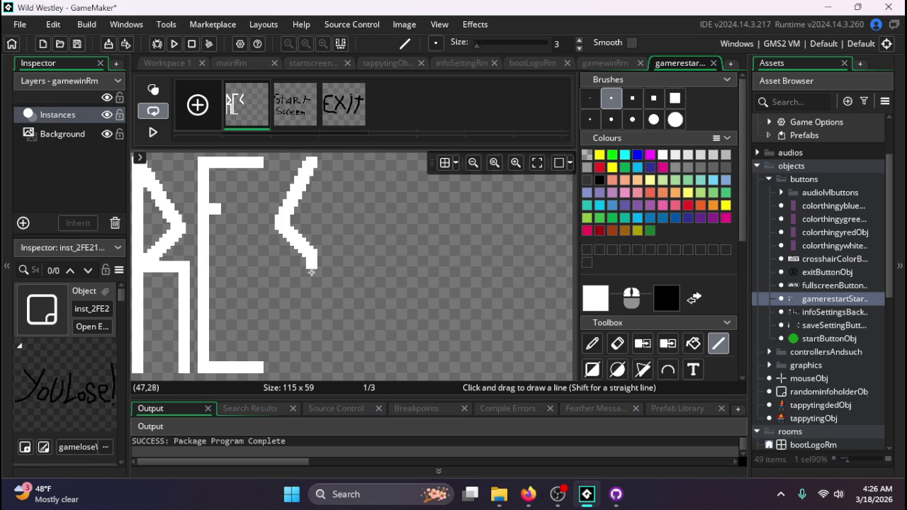
left_click_drag(311, 271, 281, 368)
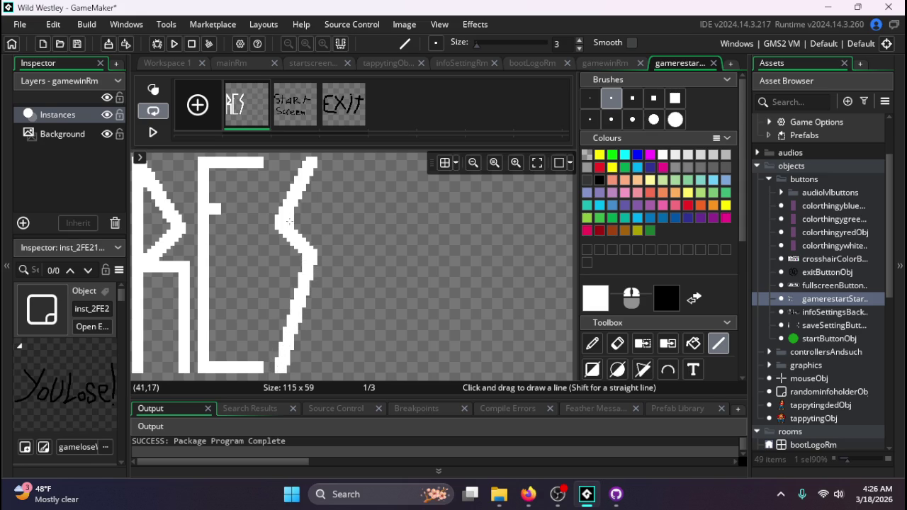
mouse_move(278, 225)
left_mouse_down()
mouse_move(267, 332)
mouse_move(279, 370)
mouse_move(275, 227)
left_mouse_up()
scroll(301, 344, "down", 3)
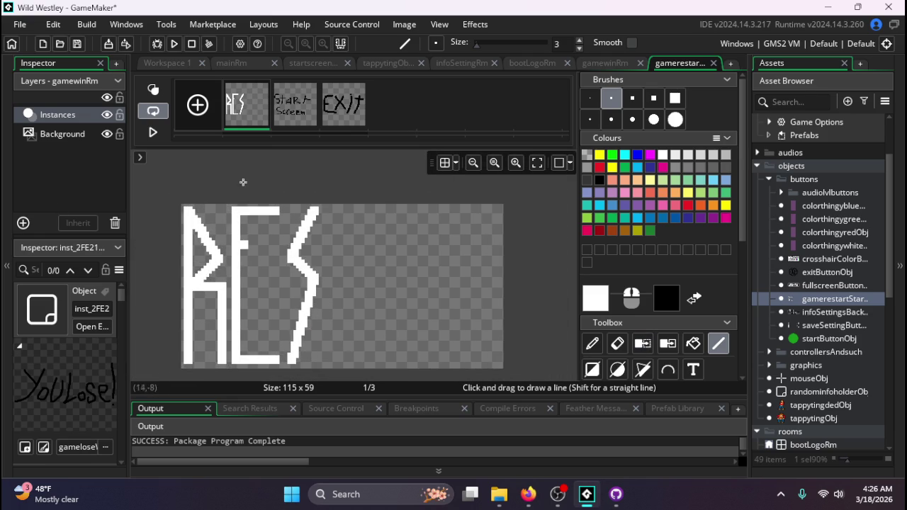
scroll(346, 213, "up", 4)
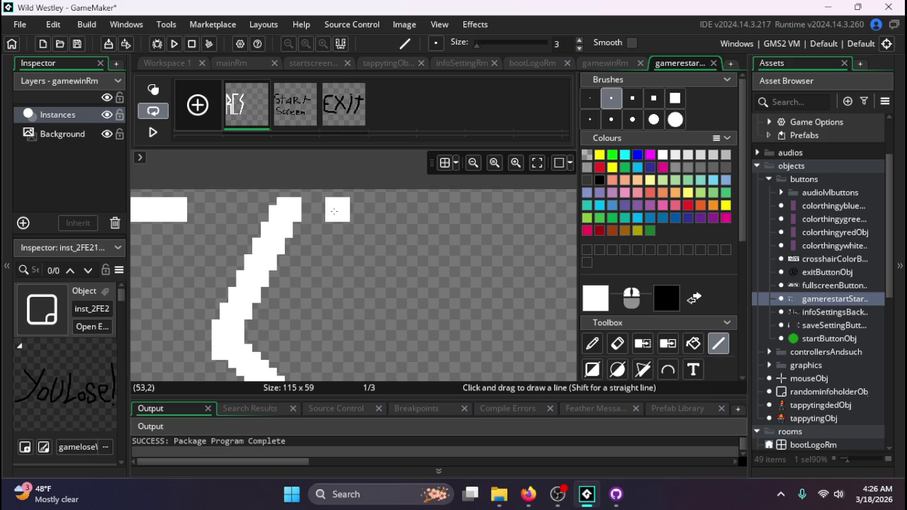
- Draw the white T's top bar and vertical stem right after the S
left_click_drag(337, 210, 422, 212)
scroll(364, 219, "down", 4)
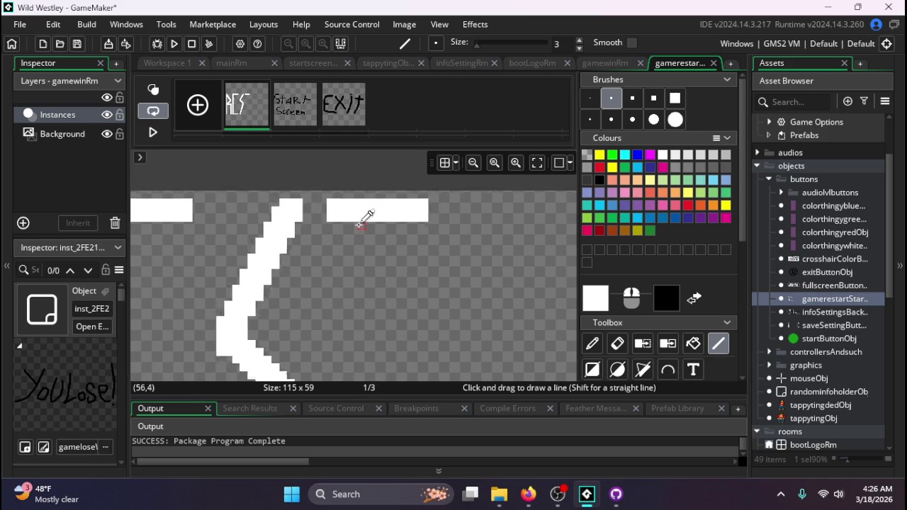
scroll(368, 223, "up", 1)
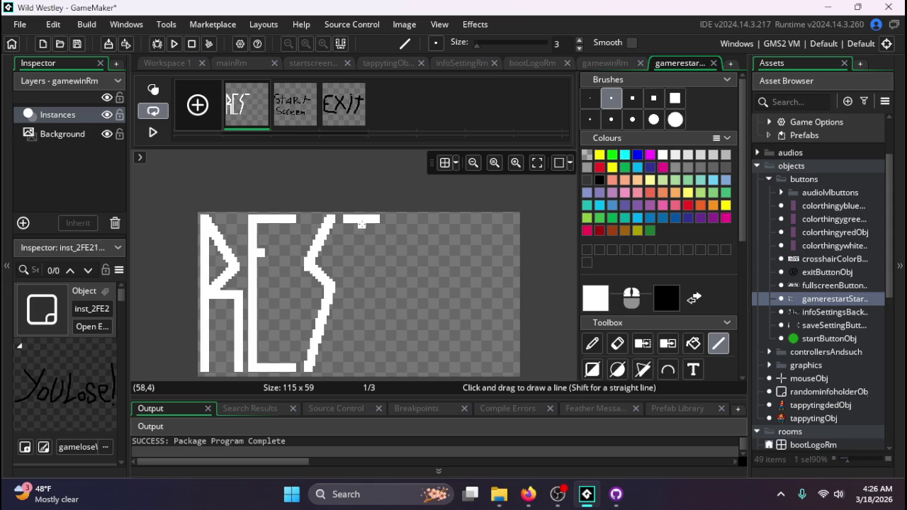
left_click_drag(361, 234, 359, 369)
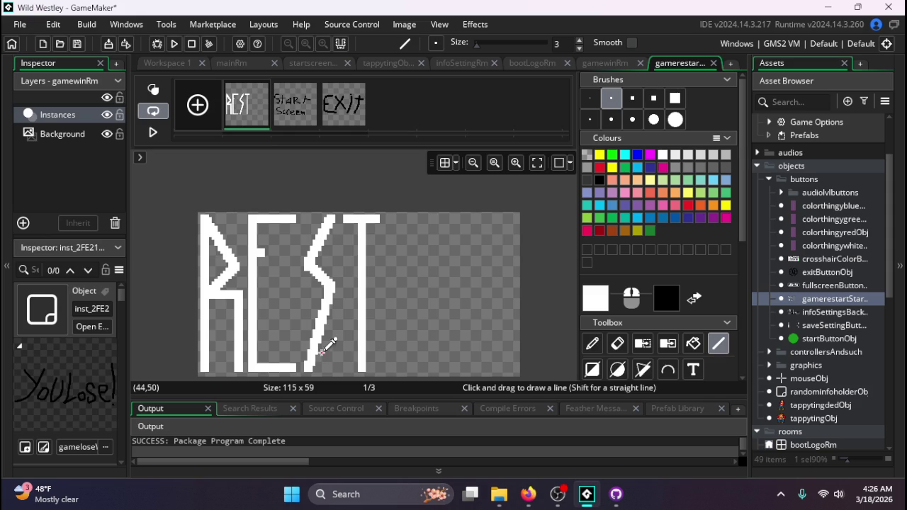
scroll(354, 344, "down", 2)
scroll(373, 317, "up", 1)
scroll(324, 202, "up", 2)
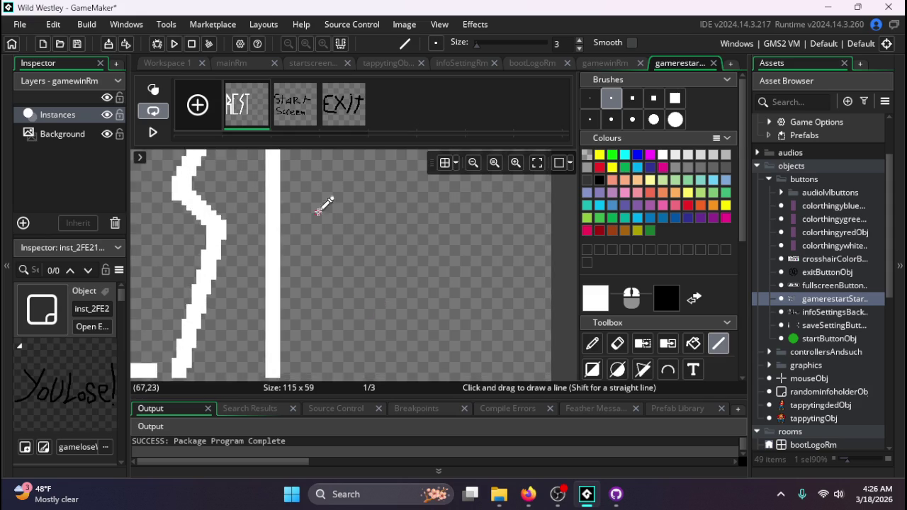
scroll(324, 229, "down", 2)
scroll(323, 276, "down", 1)
scroll(319, 277, "up", 1)
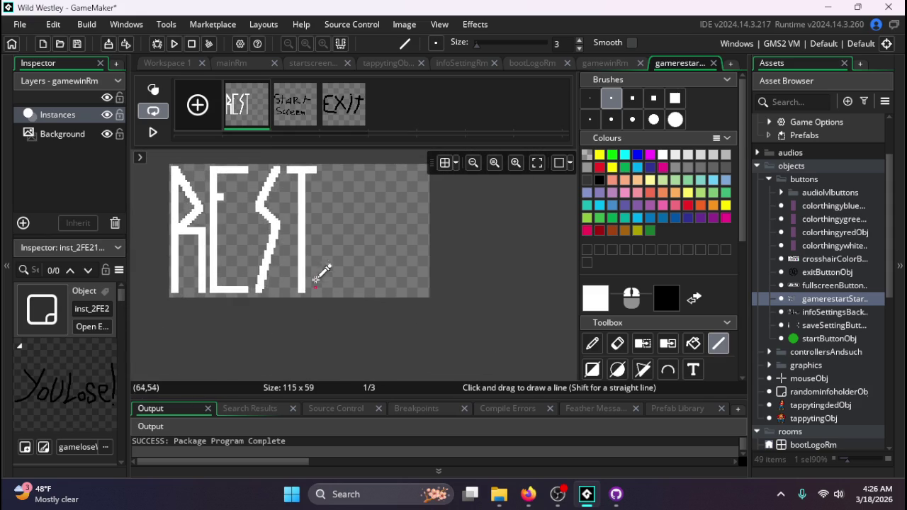
scroll(326, 316, "down", 1)
scroll(325, 304, "up", 2)
scroll(352, 348, "down", 2)
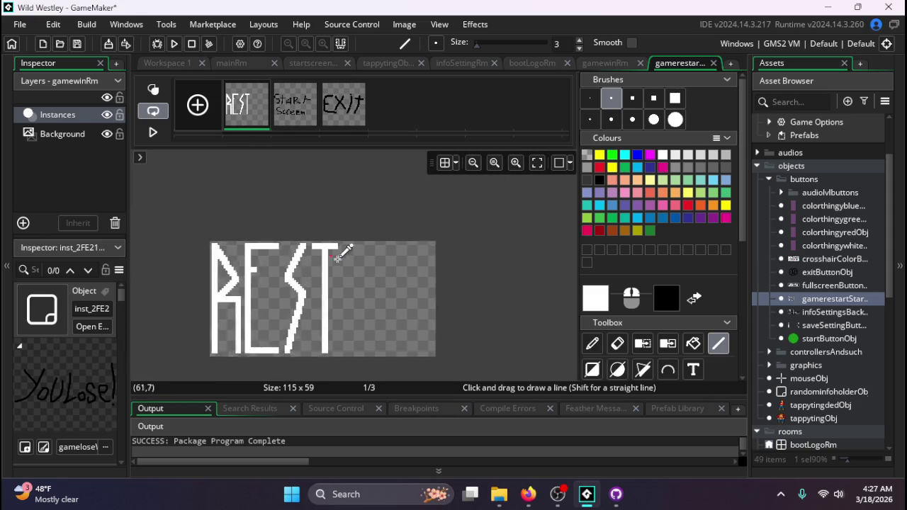
scroll(347, 298, "up", 1)
scroll(353, 350, "down", 2)
scroll(352, 348, "up", 2)
scroll(355, 299, "down", 2)
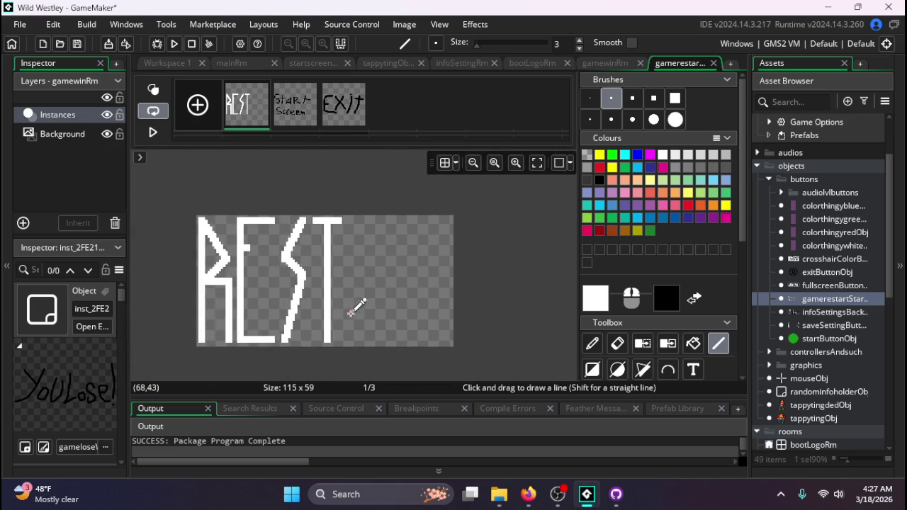
scroll(356, 303, "up", 1)
scroll(357, 324, "up", 2)
scroll(364, 333, "down", 2)
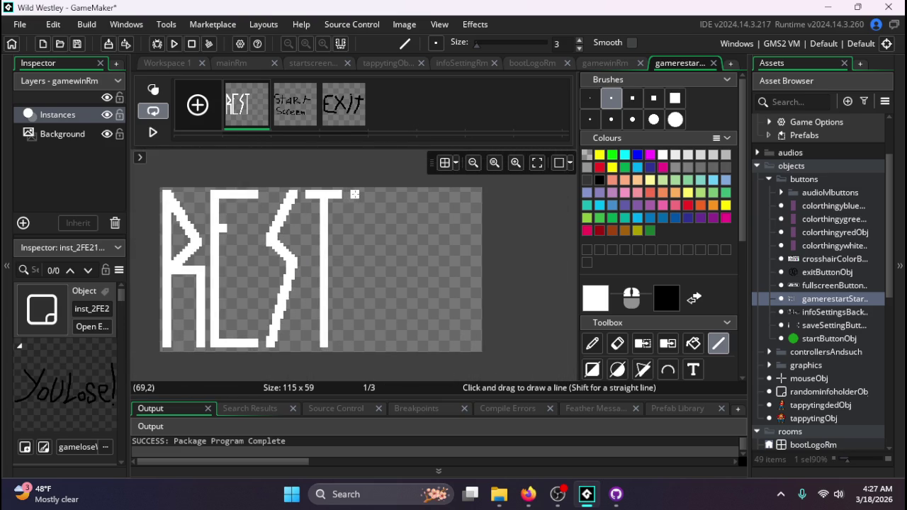
- Add a vertical stroke after REST and draw the T's crossbar on top
mouse_move(354, 195)
left_mouse_down()
mouse_move(339, 311)
mouse_move(354, 339)
left_mouse_up()
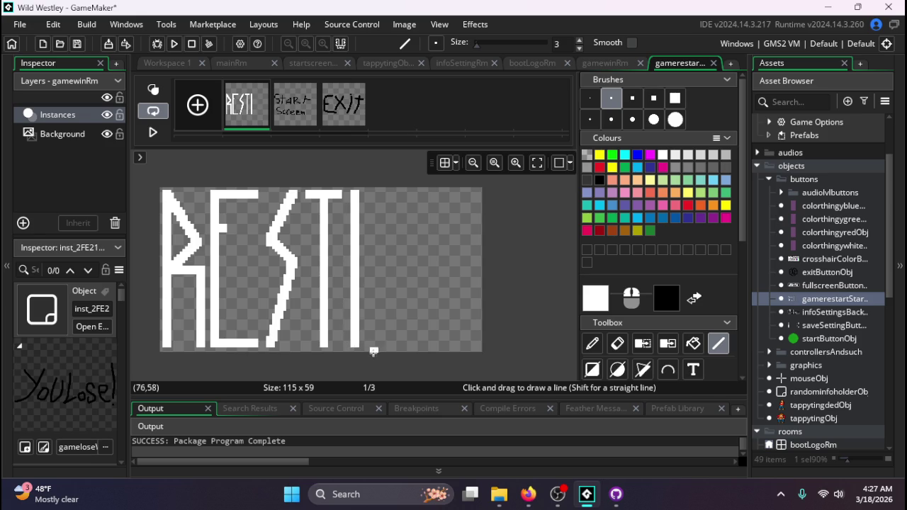
scroll(373, 351, "up", 3)
scroll(350, 354, "down", 1)
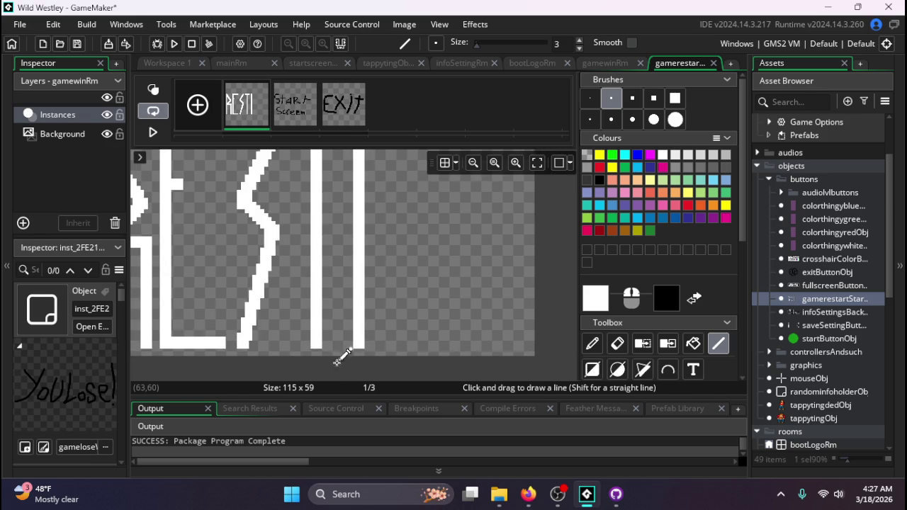
scroll(339, 360, "down", 3)
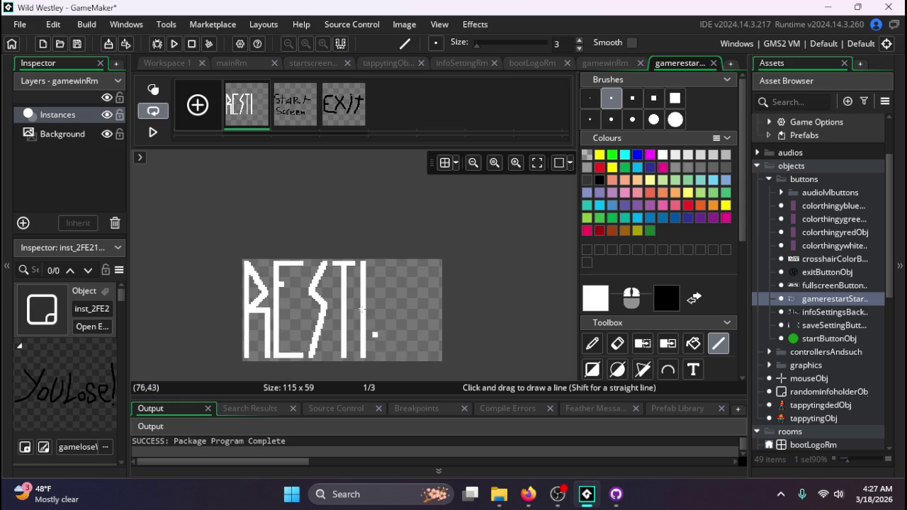
scroll(377, 347, "up", 2)
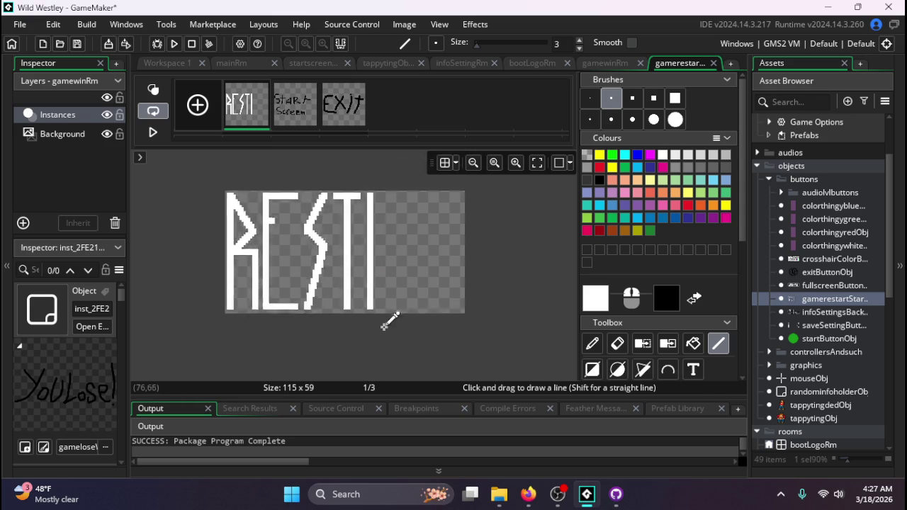
scroll(386, 318, "up", 1)
scroll(376, 225, "up", 2)
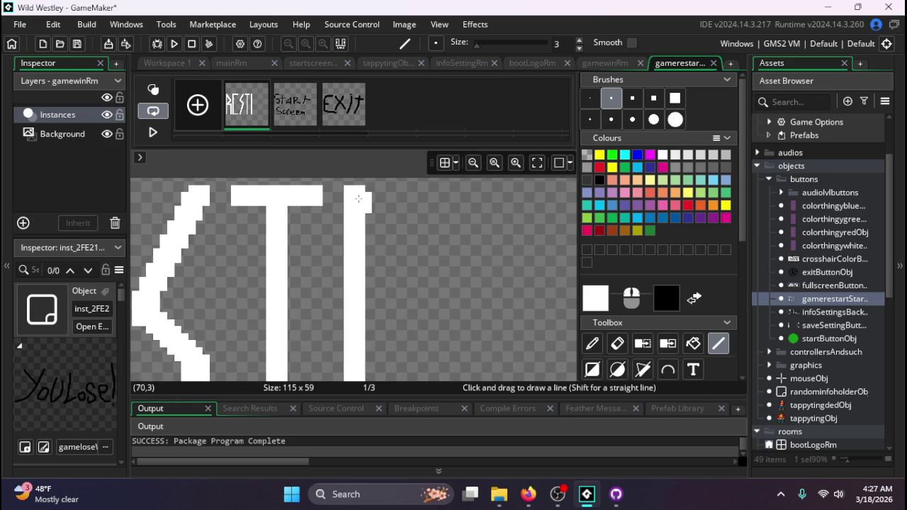
left_click_drag(359, 198, 412, 199)
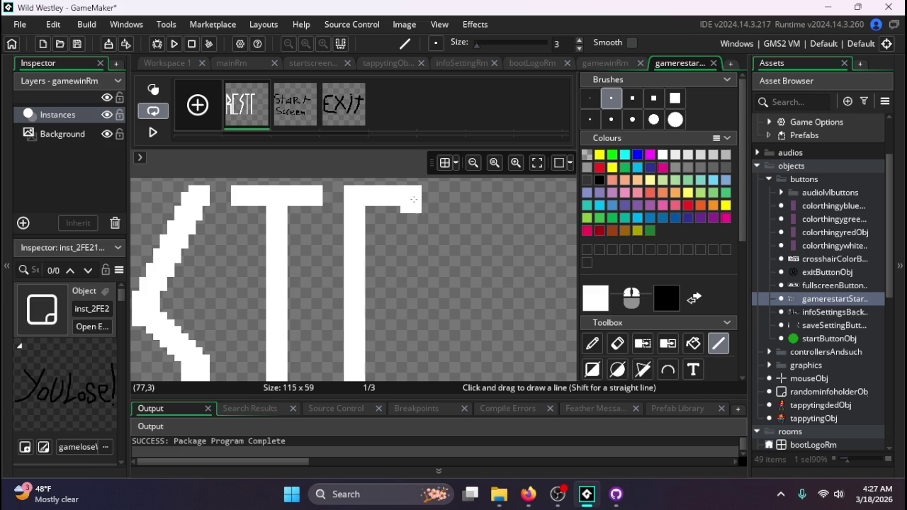
scroll(323, 279, "down", 3)
scroll(348, 262, "down", 1)
scroll(344, 236, "up", 2)
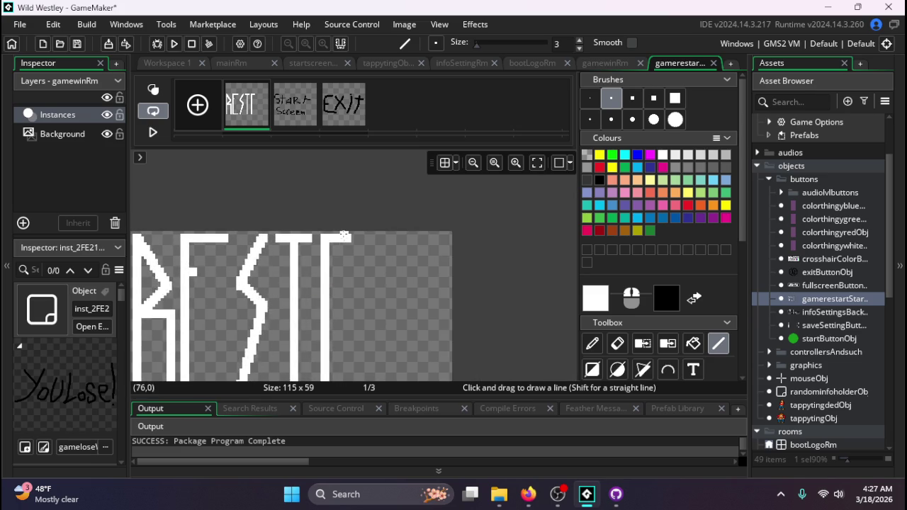
scroll(345, 235, "down", 3)
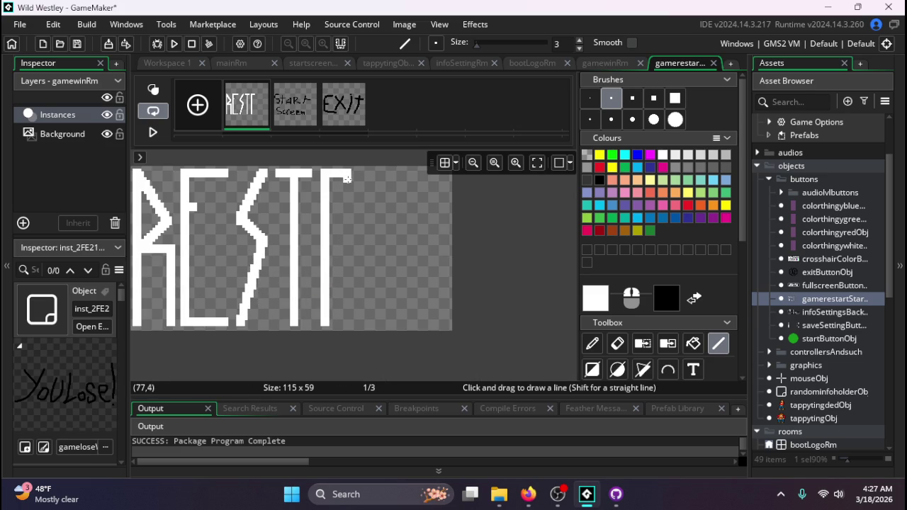
- Draw the A's second stem and crossbar, plus a small pixel block beside it
mouse_move(348, 198)
left_mouse_down()
mouse_move(359, 347)
mouse_move(347, 317)
left_mouse_up()
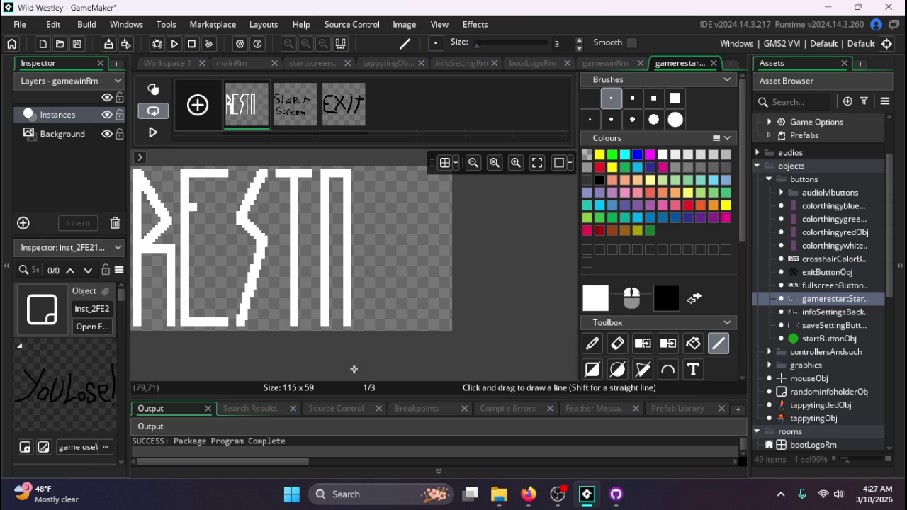
scroll(344, 178, "up", 4)
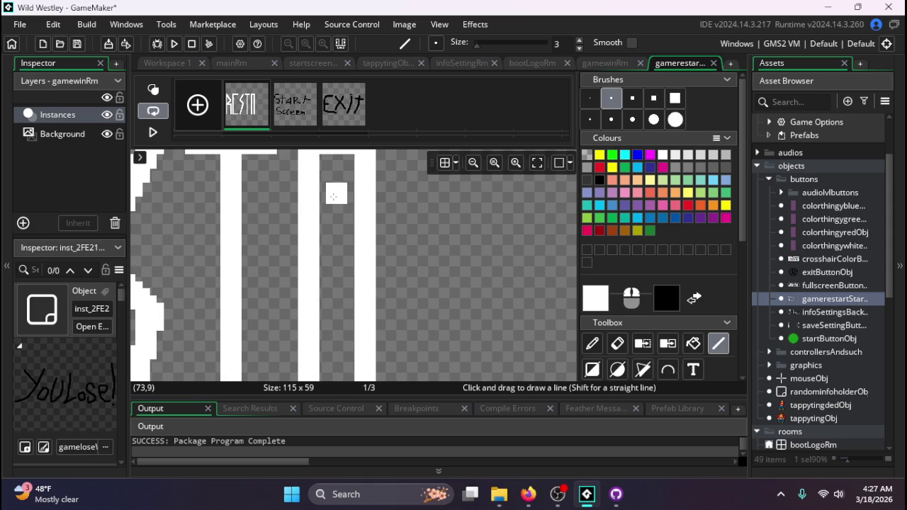
left_click_drag(329, 192, 348, 192)
left_click(347, 250)
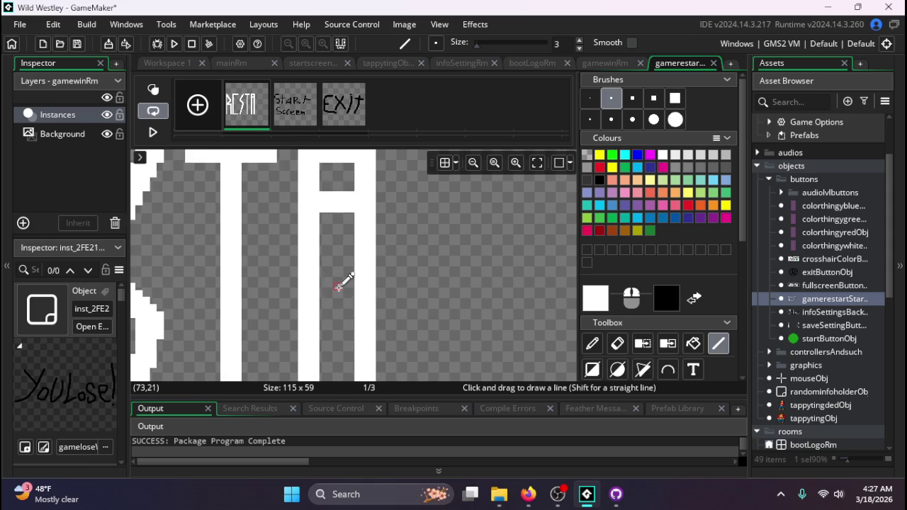
scroll(348, 280, "down", 3)
scroll(386, 347, "up", 1)
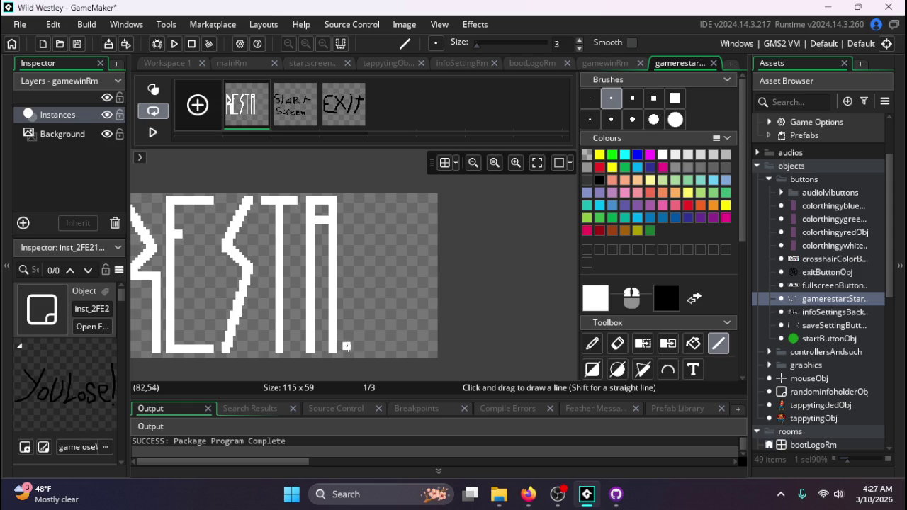
scroll(490, 328, "down", 2)
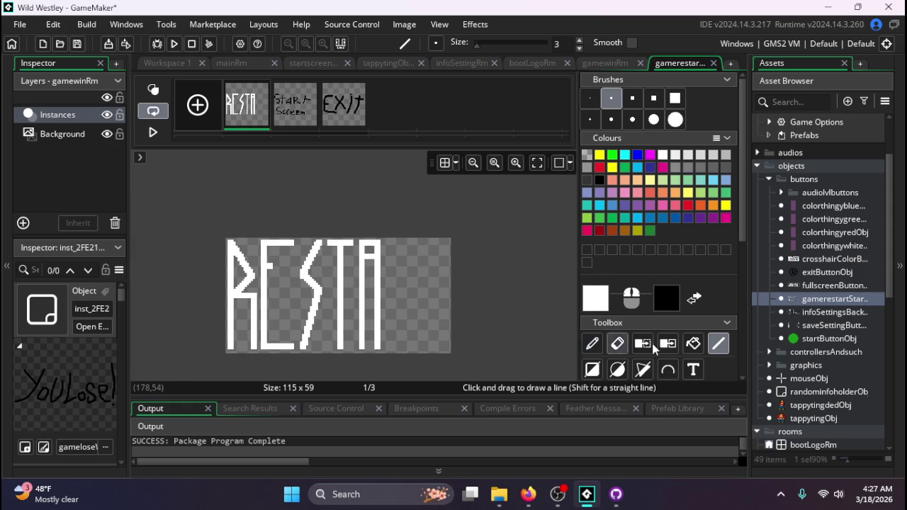
- Copy the first R as a brush and paint it after the A, undoing stray strokes
scroll(616, 340, "down", 1)
left_click(611, 350)
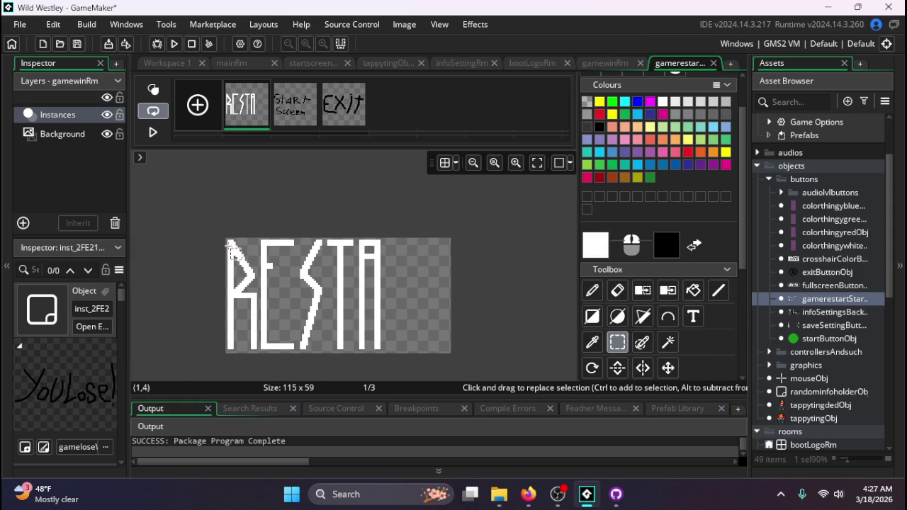
scroll(230, 239, "up", 3)
scroll(229, 239, "up", 1)
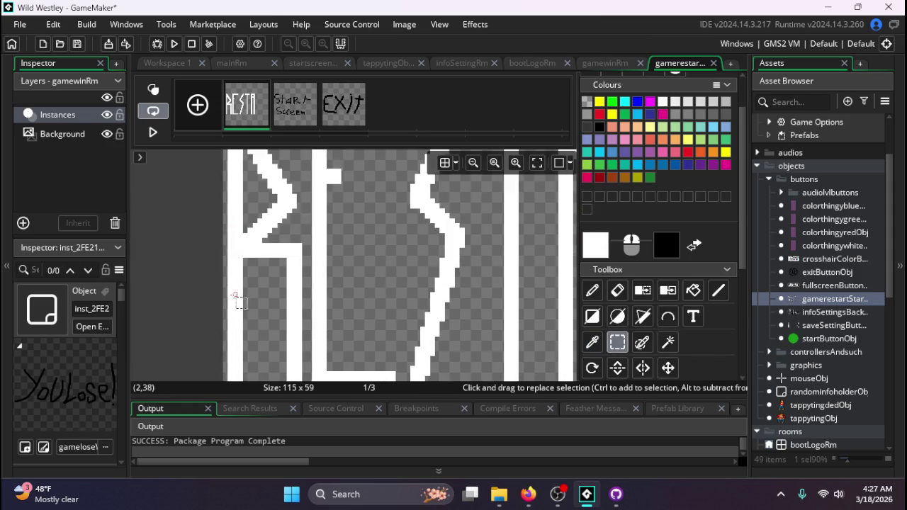
scroll(237, 298, "down", 3)
mouse_move(232, 193)
left_mouse_down()
mouse_move(273, 273)
mouse_move(272, 350)
left_mouse_up()
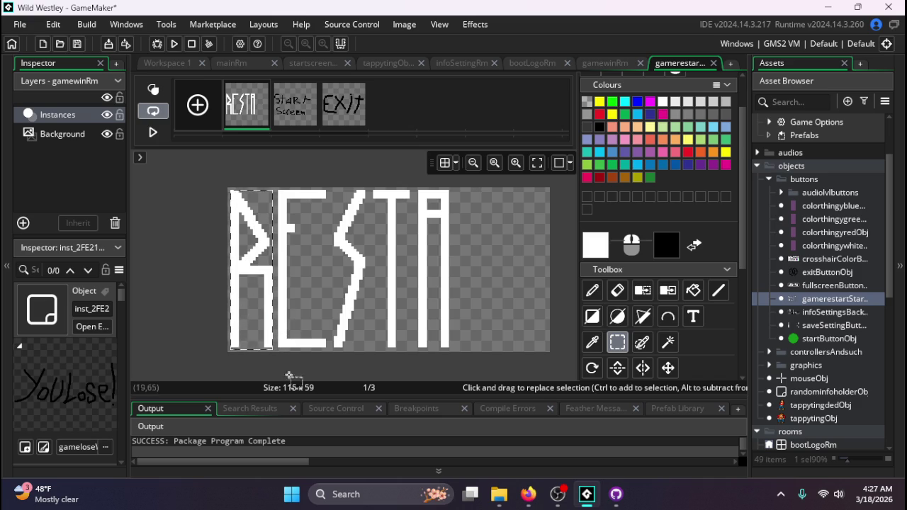
key("d")
left_click_drag(322, 269, 347, 332)
key("ctrl+z")
key("ctrl+z")
key("ctrl+z")
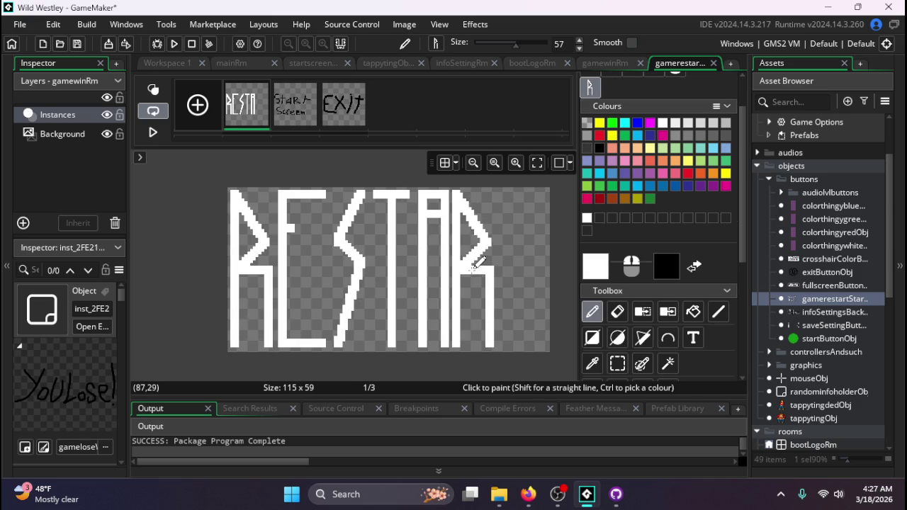
key("ctrl+z")
key("ctrl+z")
key("ctrl+z")
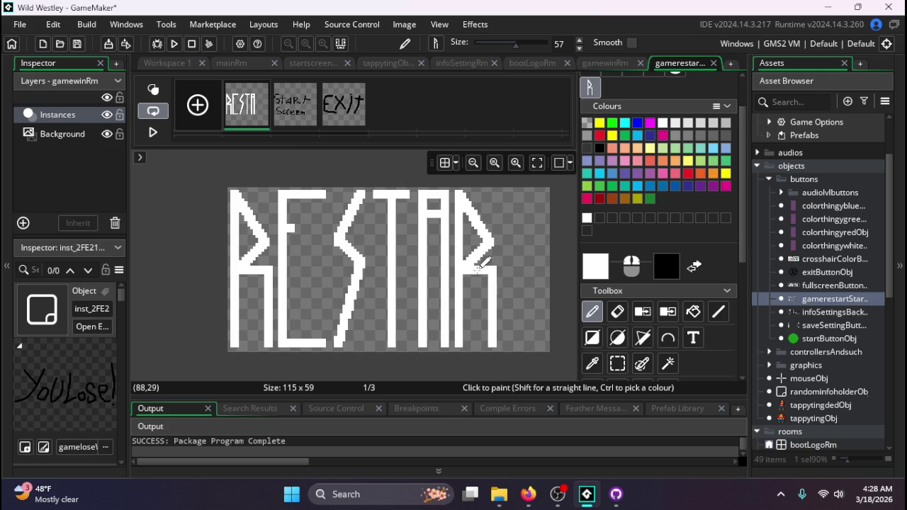
key("ctrl+z")
- Set the brush size to 3 and rectangle-select the T's stem for reuse
scroll(588, 142, "up", 1)
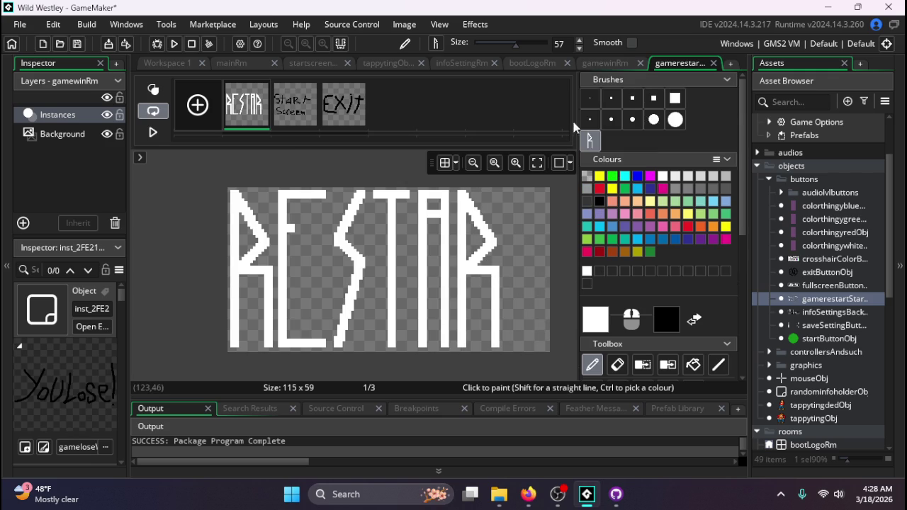
left_click(610, 98)
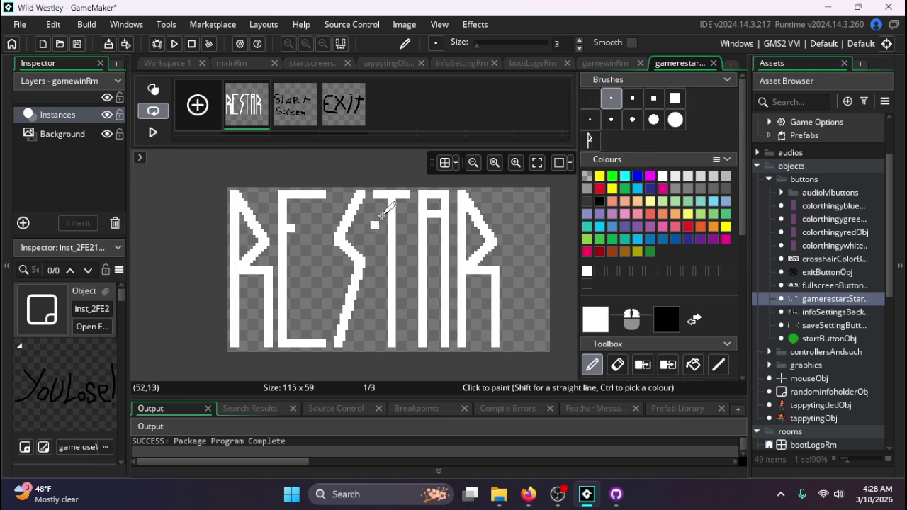
scroll(620, 350, "down", 3)
left_click(617, 309)
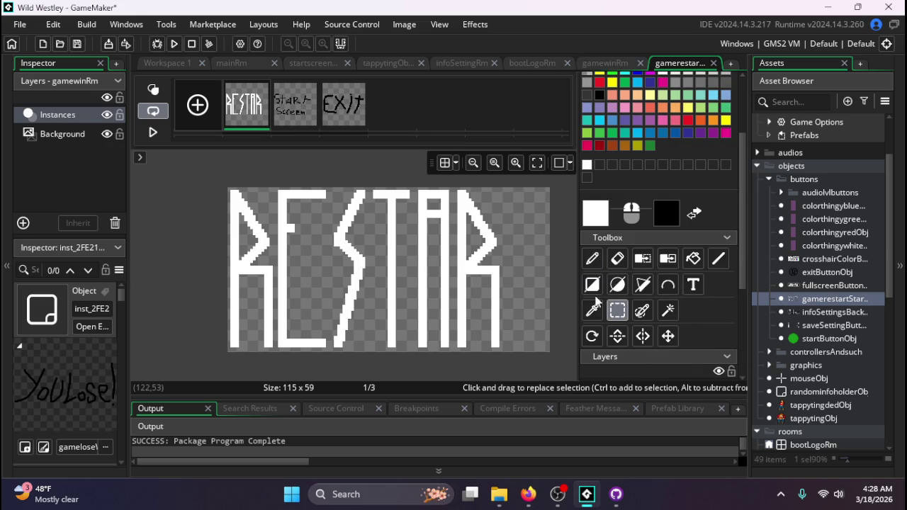
mouse_move(375, 191)
left_mouse_down()
mouse_move(412, 241)
mouse_move(421, 300)
mouse_move(409, 346)
left_mouse_up()
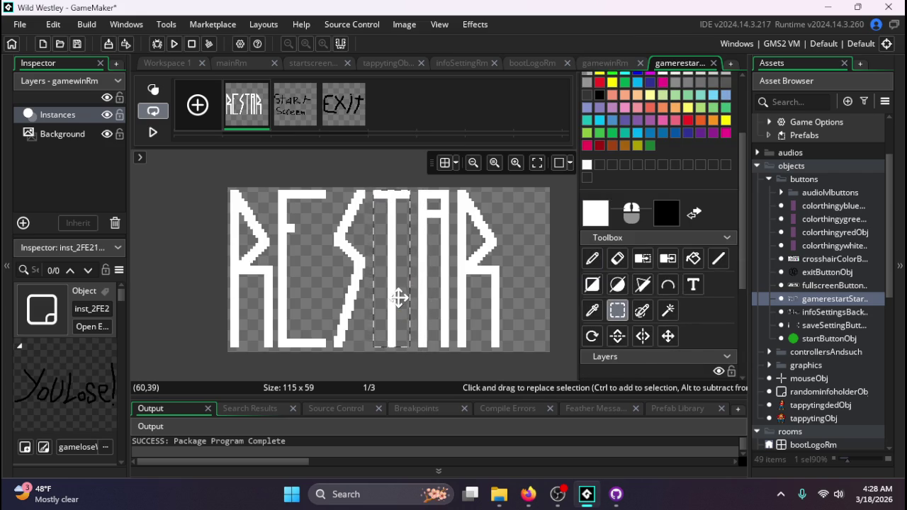
- Copy and paste the selected T as a brush, then undo edits to reposition the final T
key("ctrl+c")
key("ctrl+v")
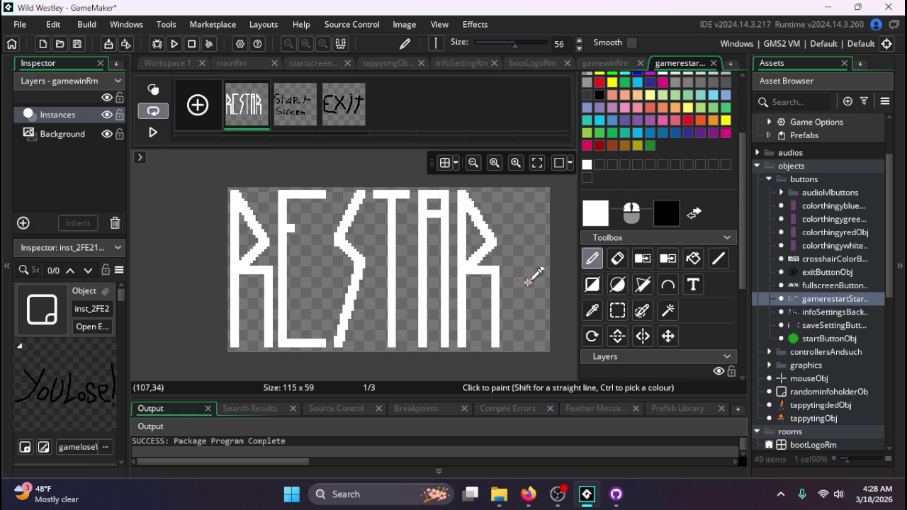
scroll(536, 283, "up", 3)
scroll(521, 311, "down", 1)
scroll(515, 312, "down", 3)
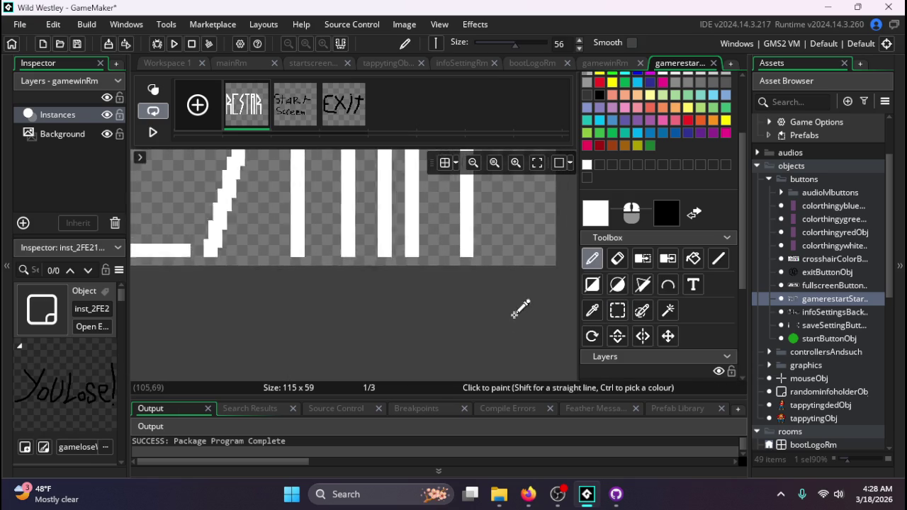
scroll(538, 245, "up", 4)
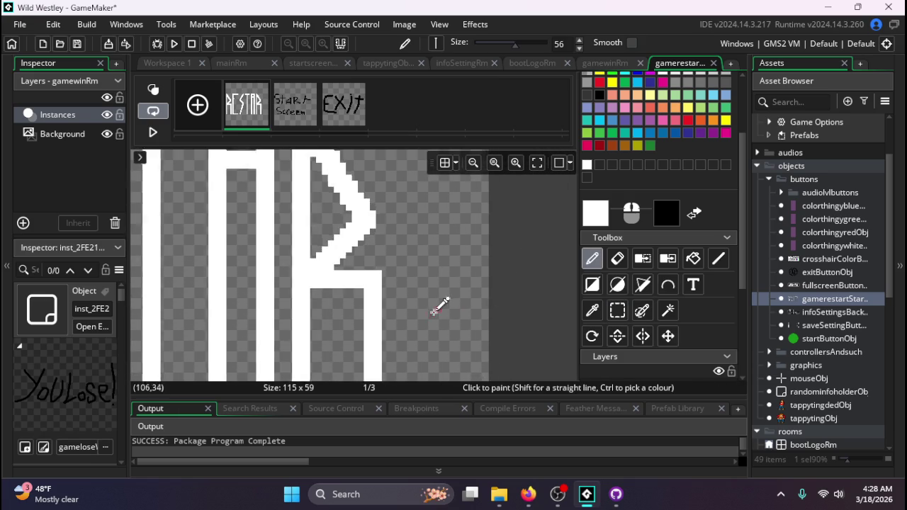
scroll(439, 303, "down", 3)
scroll(510, 312, "up", 2)
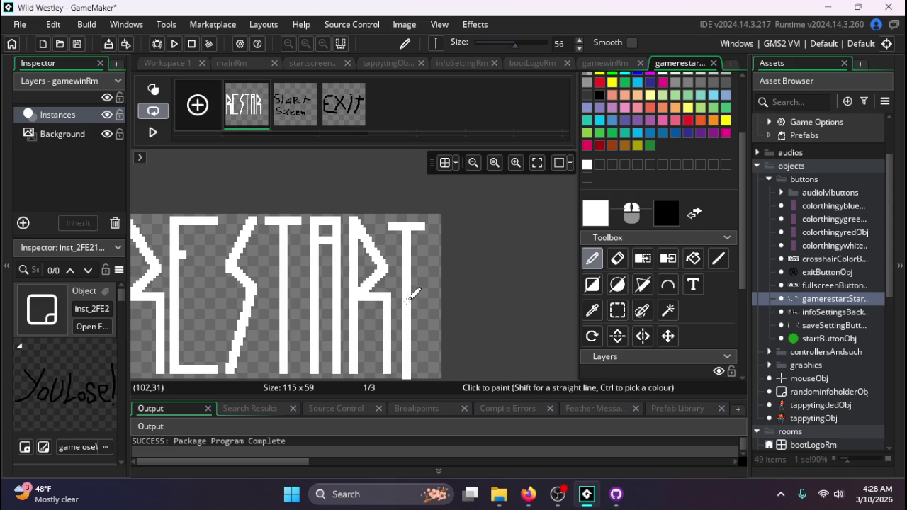
key("ctrl+z")
key("ctrl+z")
key("ctrl+z")
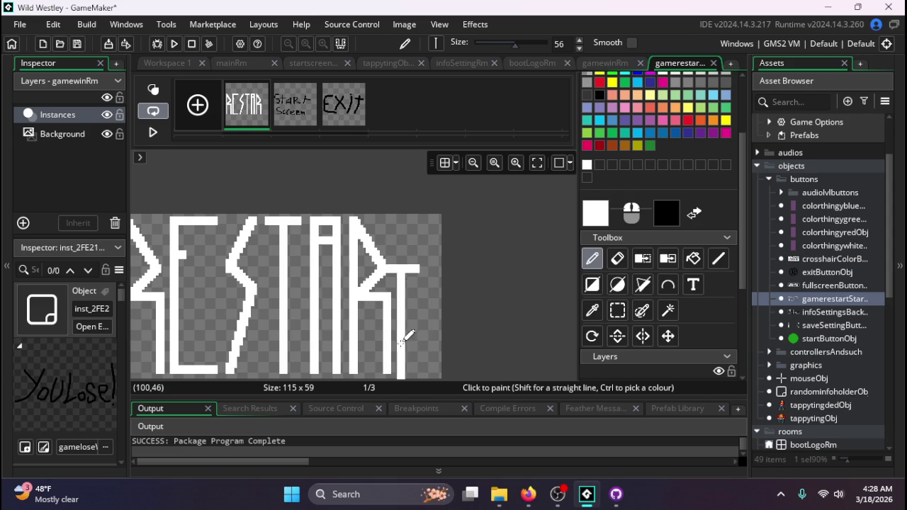
key("ctrl+z")
key("ctrl+z")
key("ctrl+z")
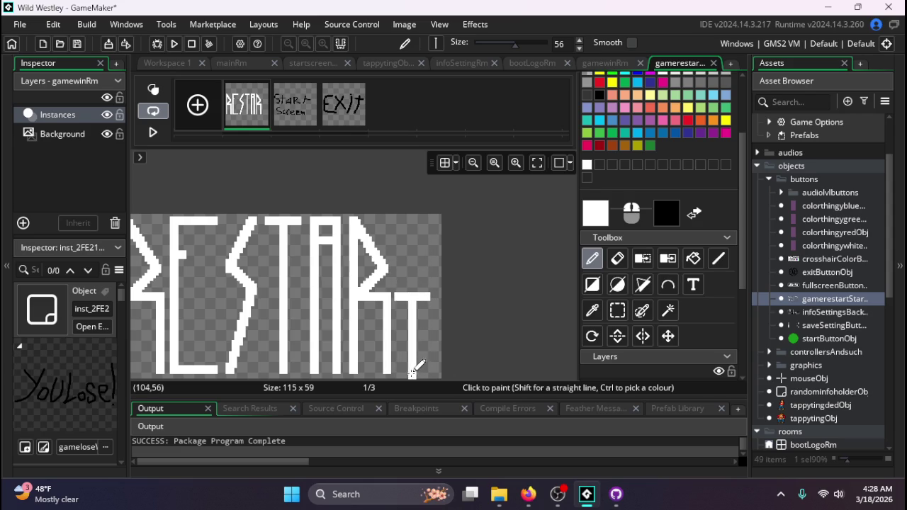
key("ctrl+z")
key("ctrl+z")
key("ctrl+z")
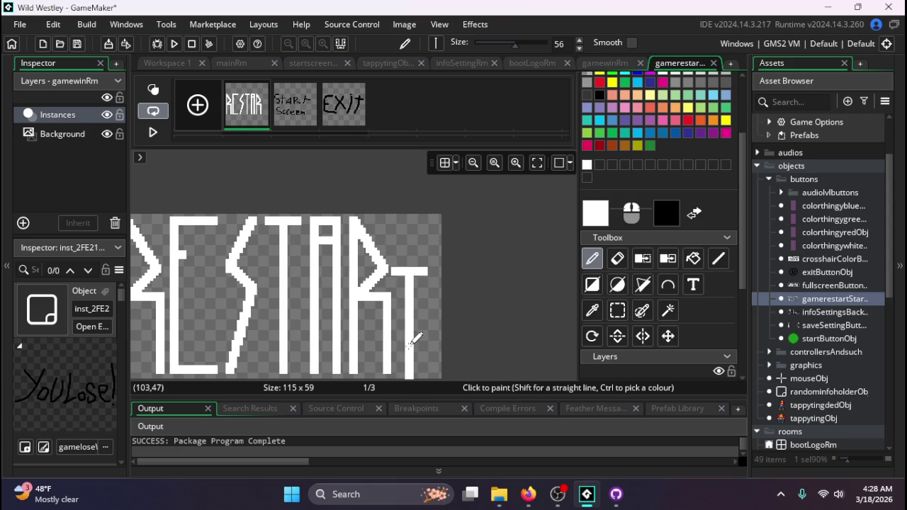
key("ctrl+z")
key("ctrl+z")
key("ctrl+z")
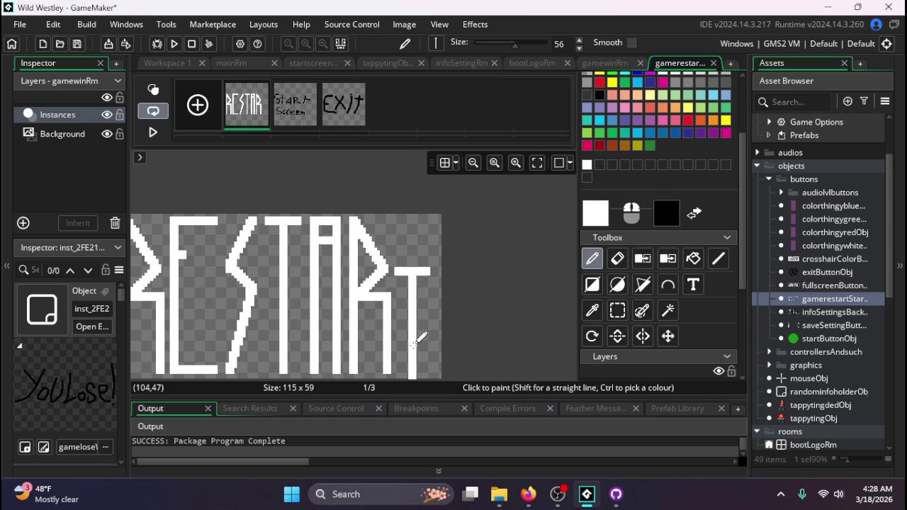
key("ctrl+z")
key("ctrl+z")
key("ctrl+z")
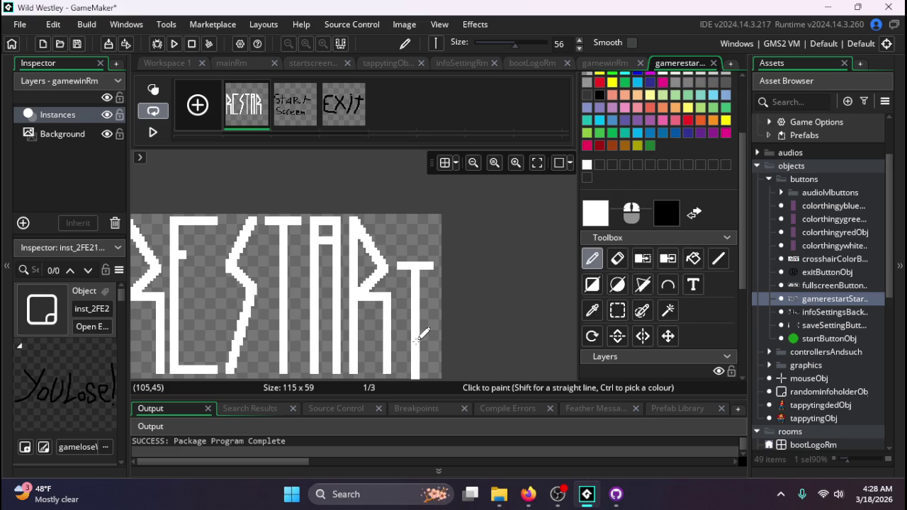
- Extend the final T up to the sprite's top and remove the stray white bar under the A
left_click_drag(421, 333, 421, 283)
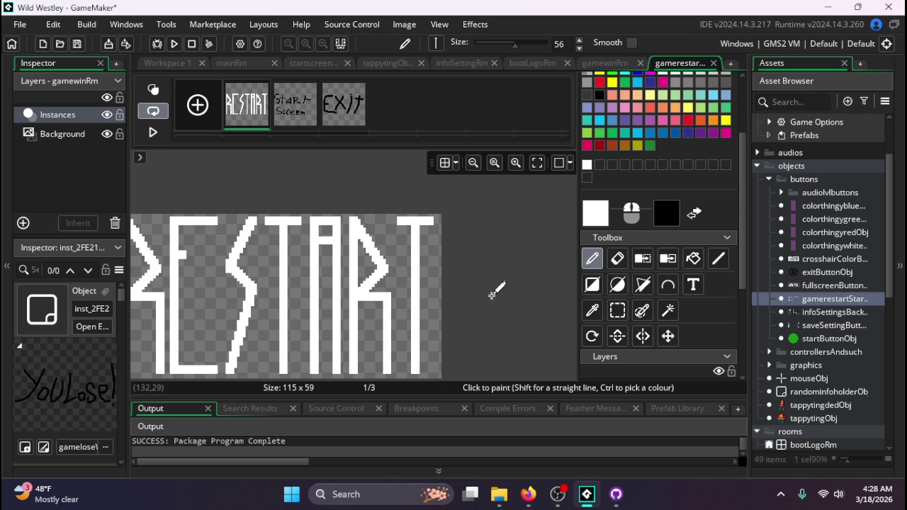
scroll(496, 290, "down", 3)
scroll(429, 354, "up", 1)
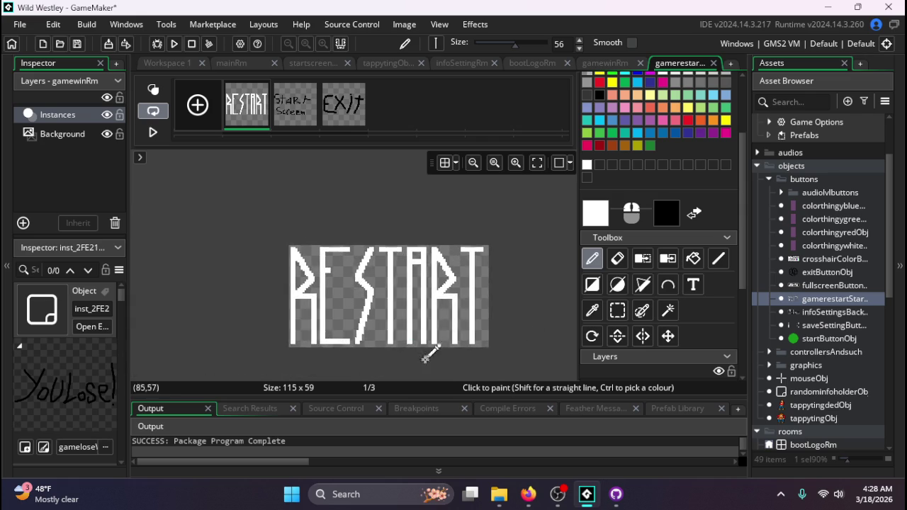
scroll(424, 358, "up", 1)
left_click_drag(420, 304, 419, 362)
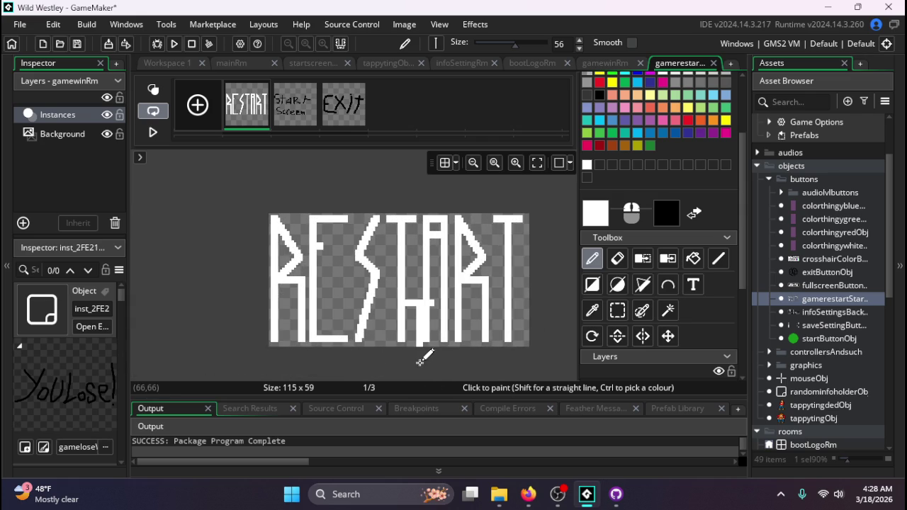
key("ctrl+z")
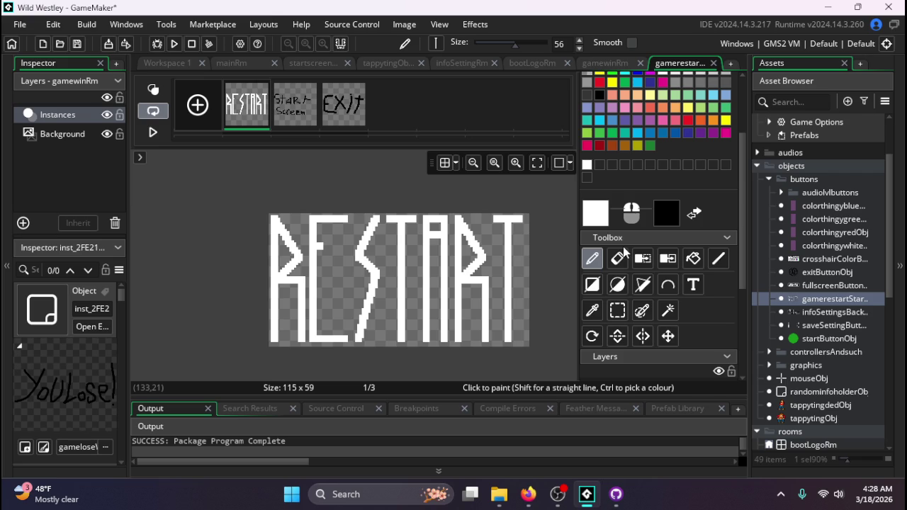
- Switch to the one-pixel brush with black as the painting colour
scroll(579, 239, "up", 3)
left_click(590, 98)
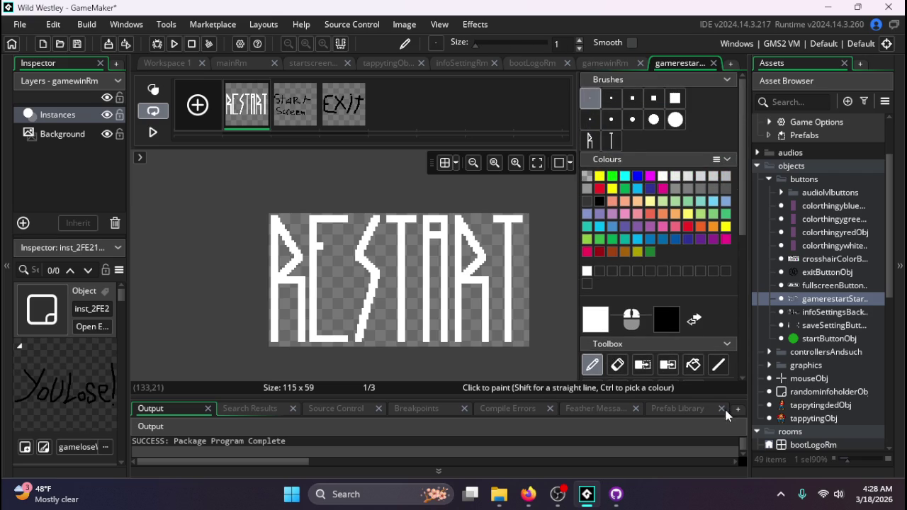
left_click(693, 319)
scroll(290, 202, "up", 4)
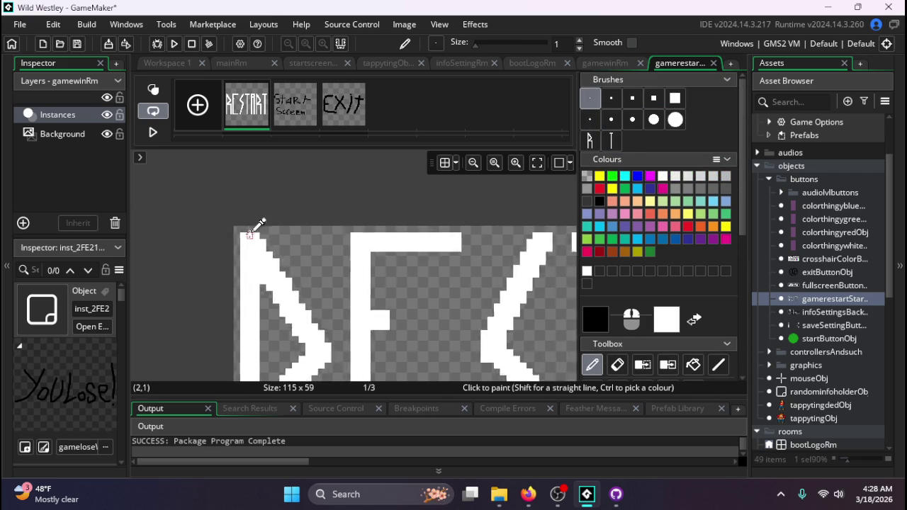
- Trace a black outline along the R's top edge, diagonal edge and bowl
mouse_move(233, 230)
left_mouse_down()
mouse_move(277, 231)
mouse_move(323, 304)
mouse_move(350, 325)
mouse_move(353, 334)
mouse_move(314, 304)
mouse_move(331, 322)
mouse_move(317, 289)
mouse_move(345, 348)
left_mouse_up()
scroll(345, 347, "down", 4)
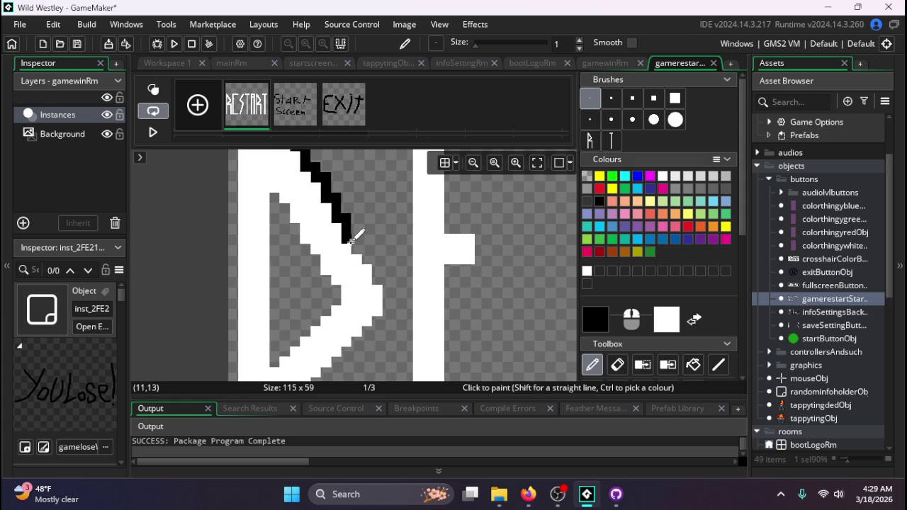
mouse_move(359, 229)
left_mouse_down()
mouse_move(387, 310)
mouse_move(360, 337)
left_mouse_up()
scroll(359, 337, "down", 2)
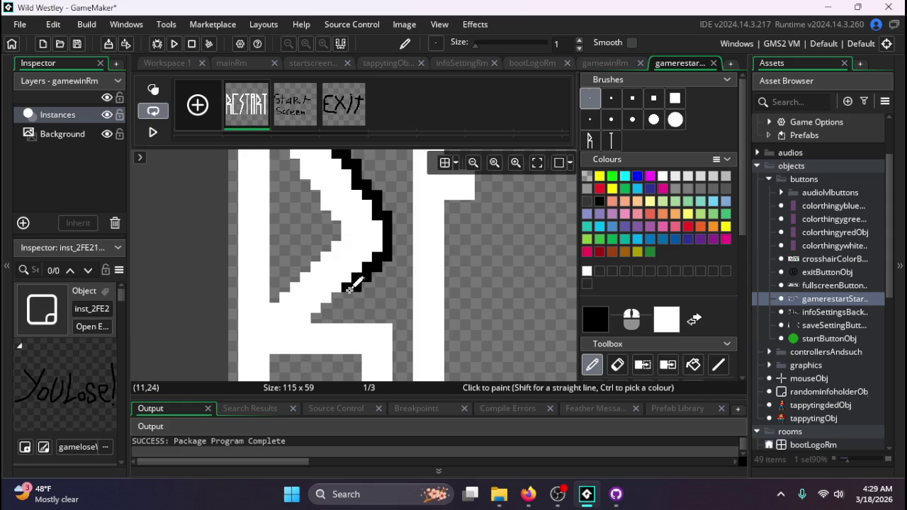
mouse_move(351, 283)
left_mouse_down()
mouse_move(326, 323)
mouse_move(316, 315)
mouse_move(396, 317)
left_mouse_up()
scroll(397, 316, "down", 2)
scroll(396, 316, "down", 1, "ctrl")
scroll(400, 305, "down", 2)
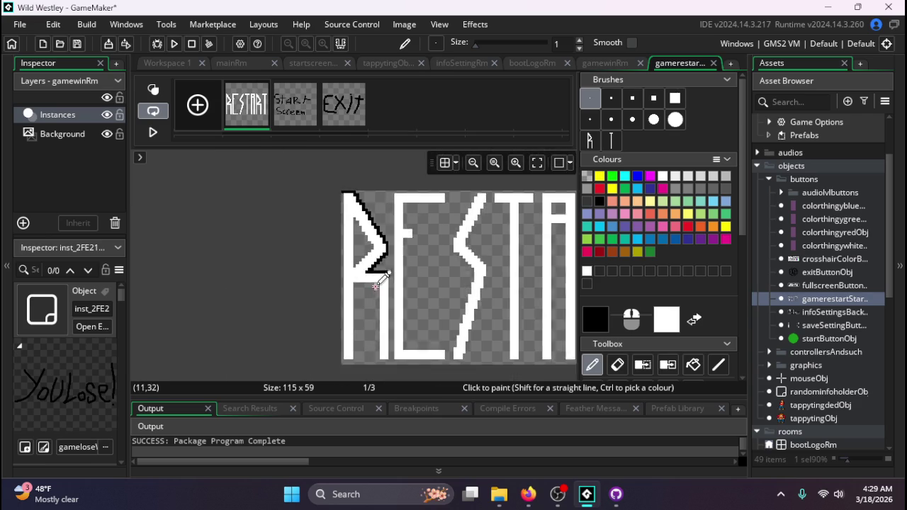
scroll(386, 303, "up", 3)
- With the Line tool, outline the R's legs in black, undoing one broken stroke
left_click(718, 365)
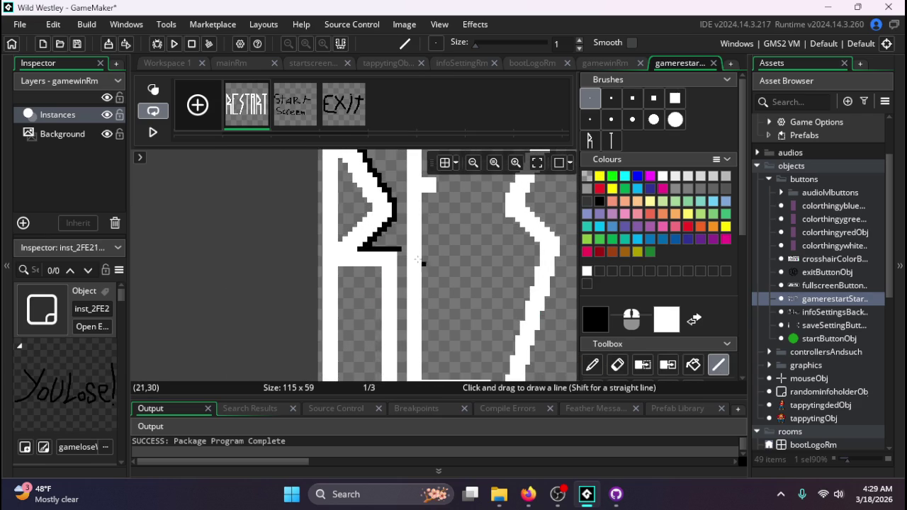
left_click_drag(408, 287, 401, 368)
scroll(402, 372, "down", 2)
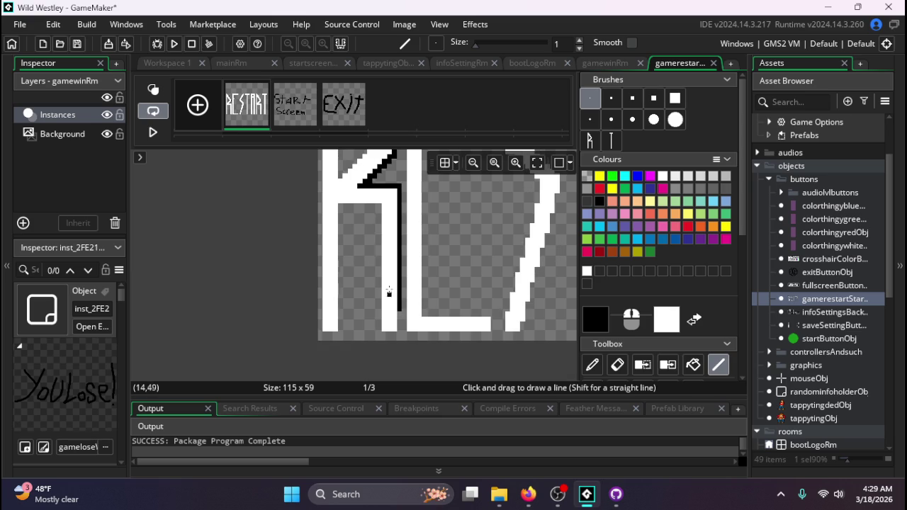
scroll(415, 344, "up", 2)
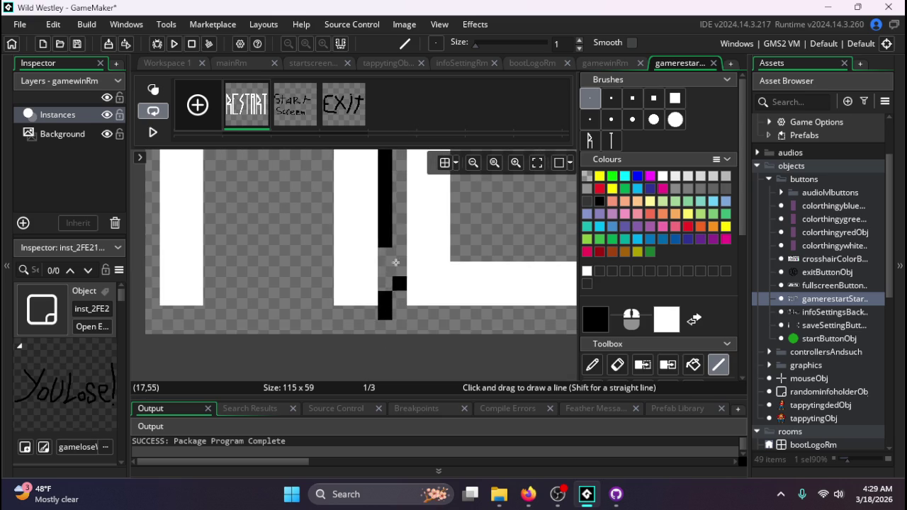
key("ctrl+z")
mouse_move(384, 311)
left_mouse_down()
mouse_move(331, 308)
mouse_move(323, 182)
left_mouse_up()
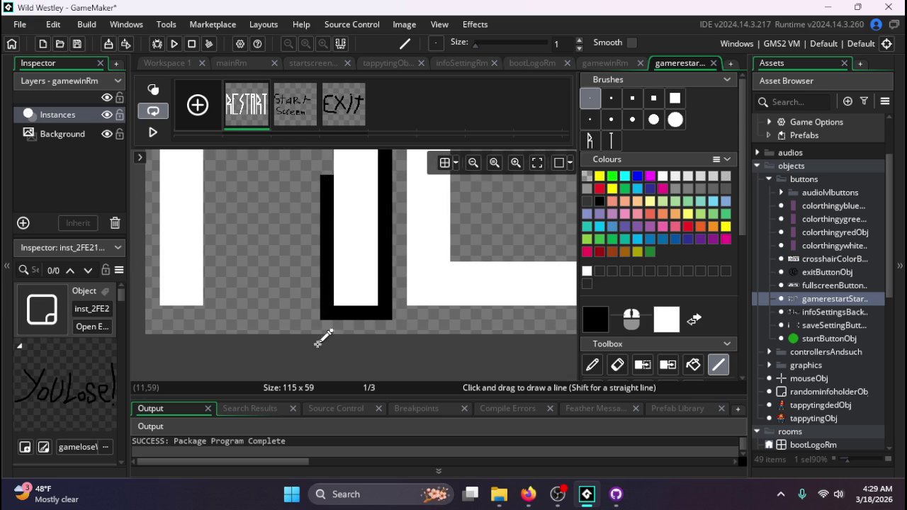
scroll(322, 338, "down", 3)
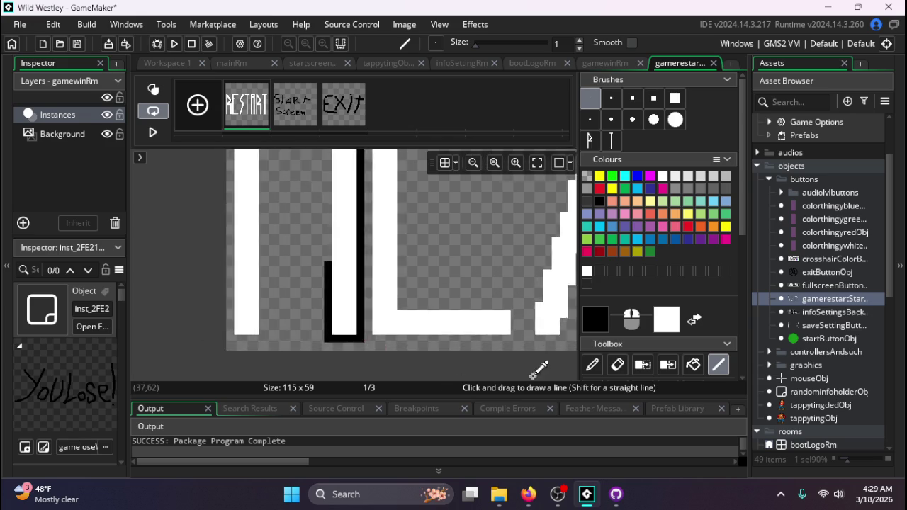
scroll(538, 369, "down", 3)
scroll(483, 333, "up", 2)
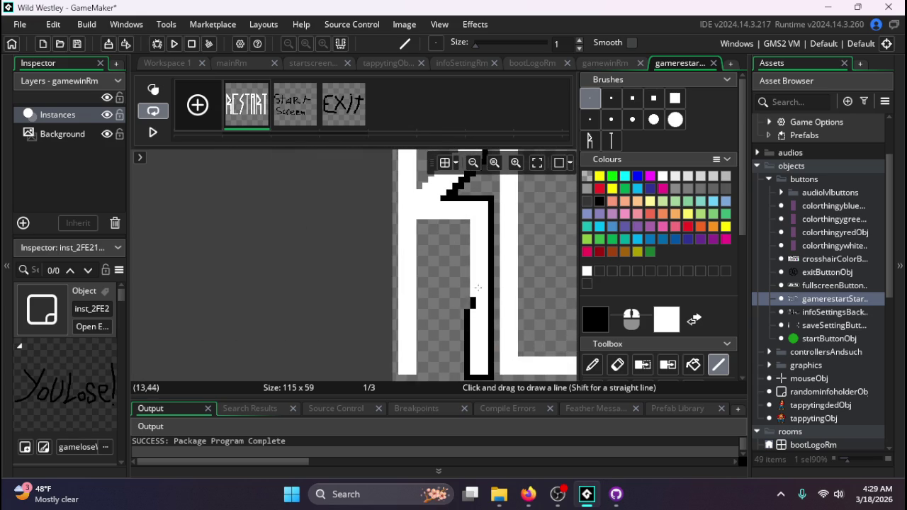
mouse_move(477, 288)
left_mouse_down()
mouse_move(482, 207)
mouse_move(465, 224)
mouse_move(419, 375)
left_mouse_up()
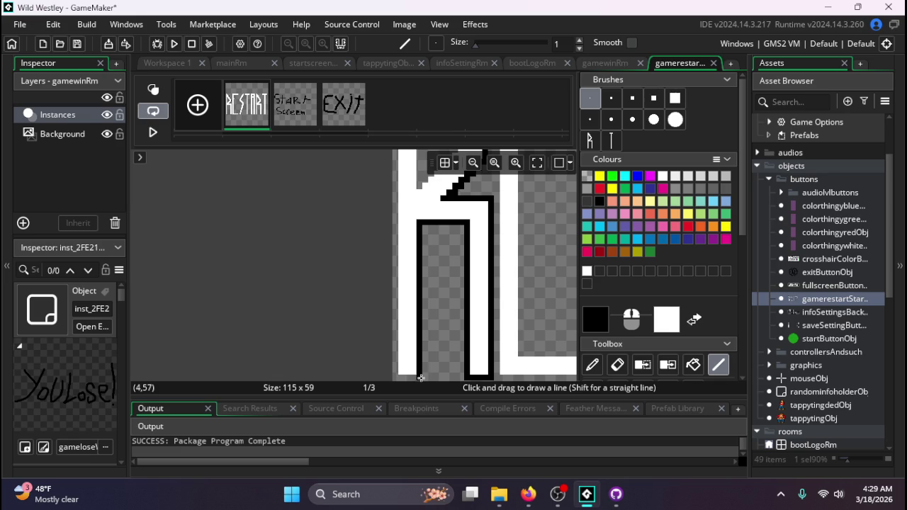
scroll(425, 314, "down", 2)
scroll(421, 344, "up", 3)
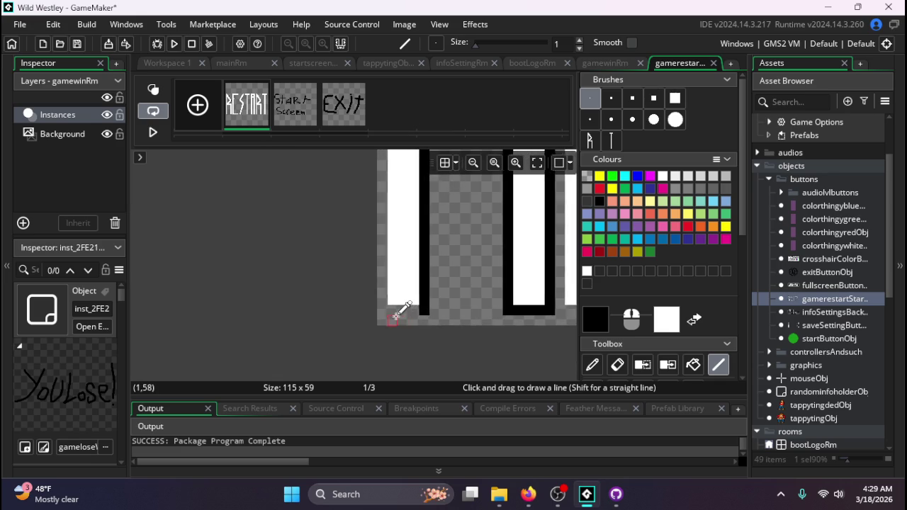
- Outline the bottom of the R's left stroke and run black down its left edge
left_click_drag(379, 311, 424, 310)
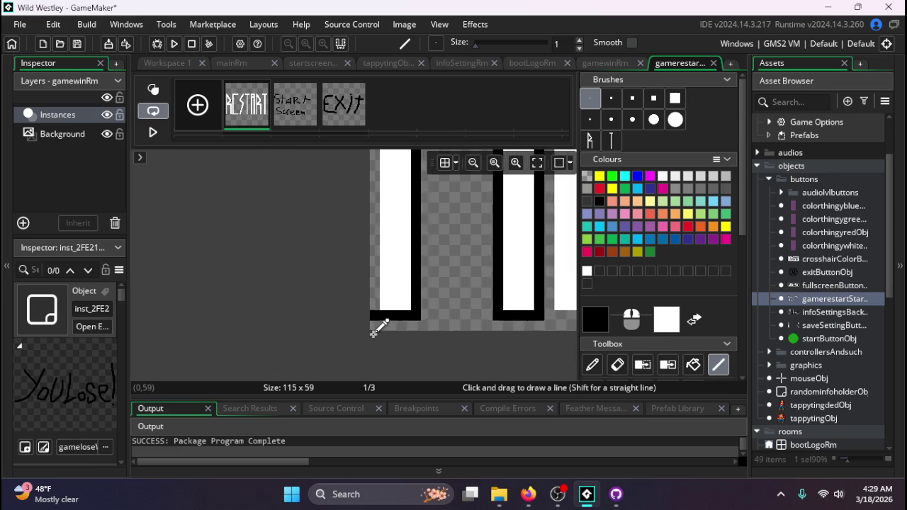
scroll(378, 326, "down", 3)
scroll(382, 333, "up", 4)
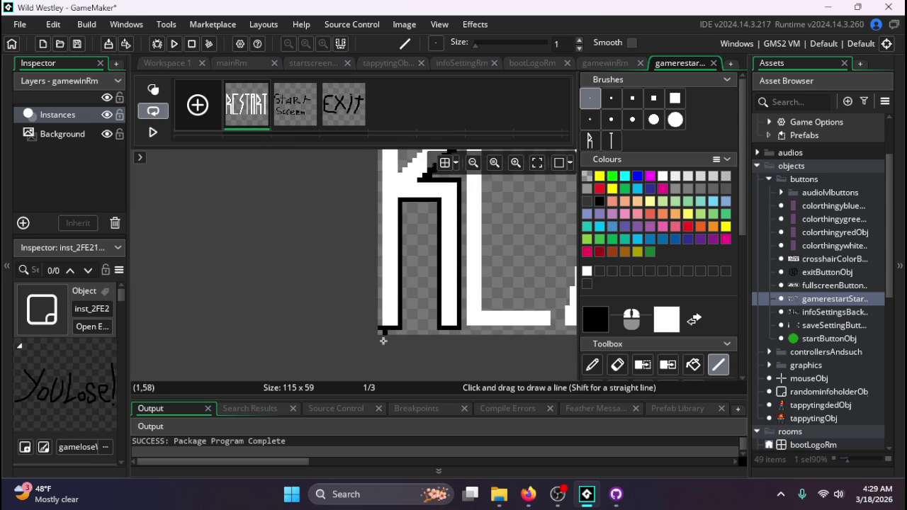
scroll(401, 356, "up", 3)
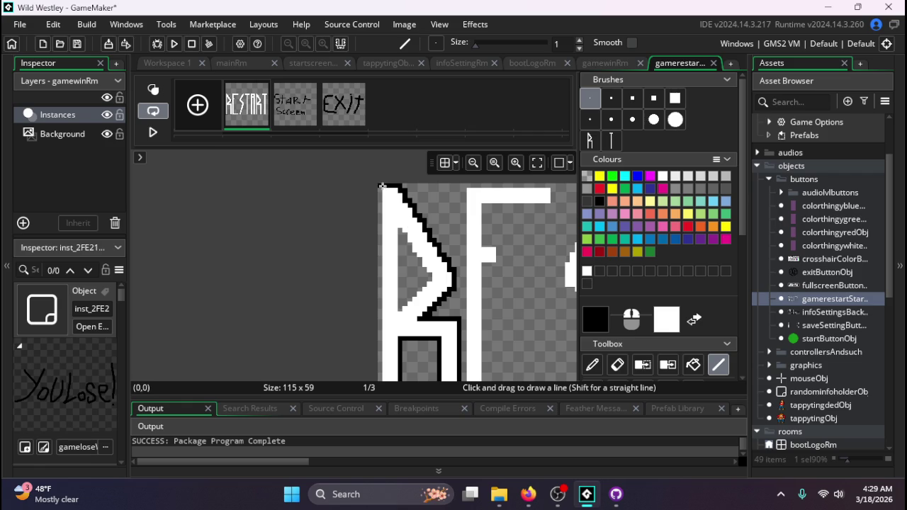
left_click_drag(379, 186, 379, 359)
scroll(372, 331, "down", 1)
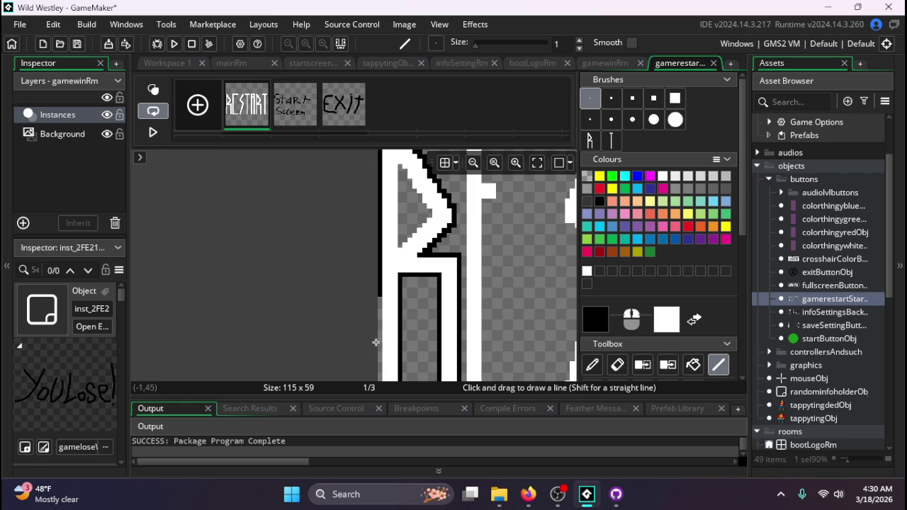
scroll(379, 329, "down", 4)
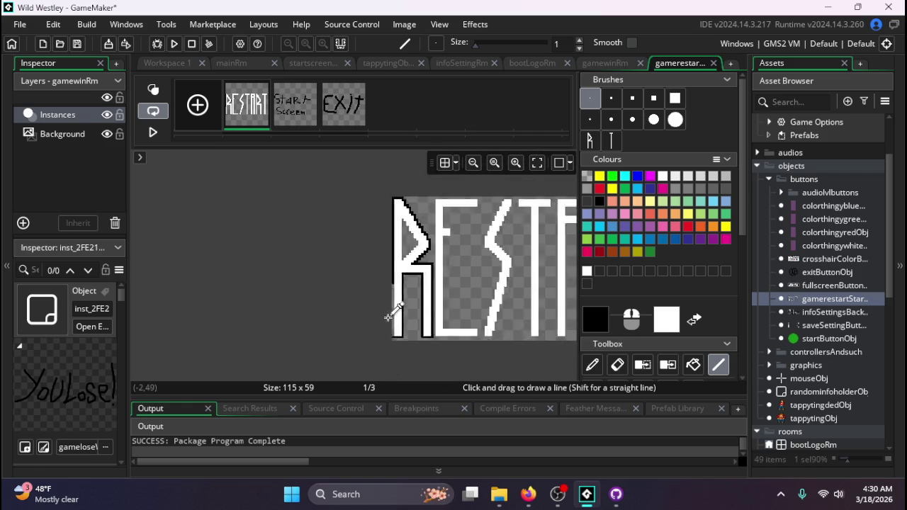
scroll(391, 317, "up", 3)
left_click_drag(394, 268, 395, 370)
scroll(395, 368, "down", 1)
scroll(401, 333, "up", 3)
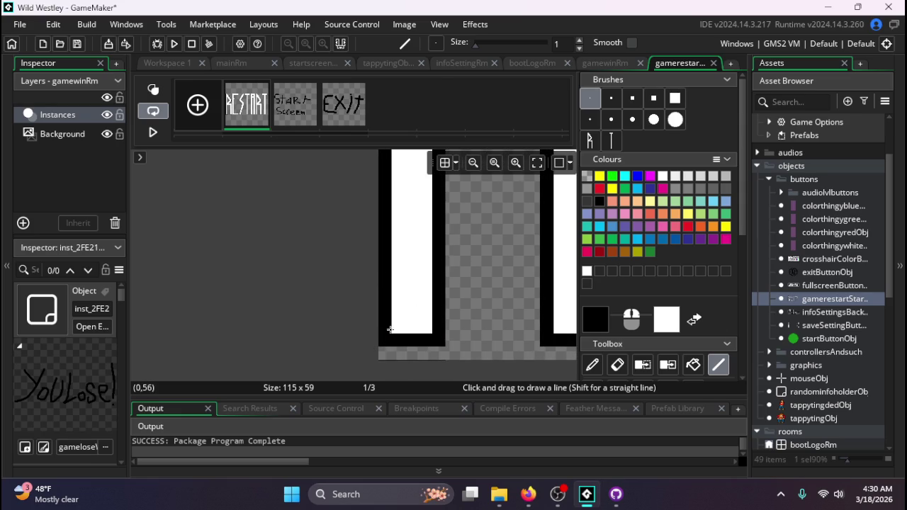
scroll(386, 319, "down", 3)
scroll(401, 285, "up", 2)
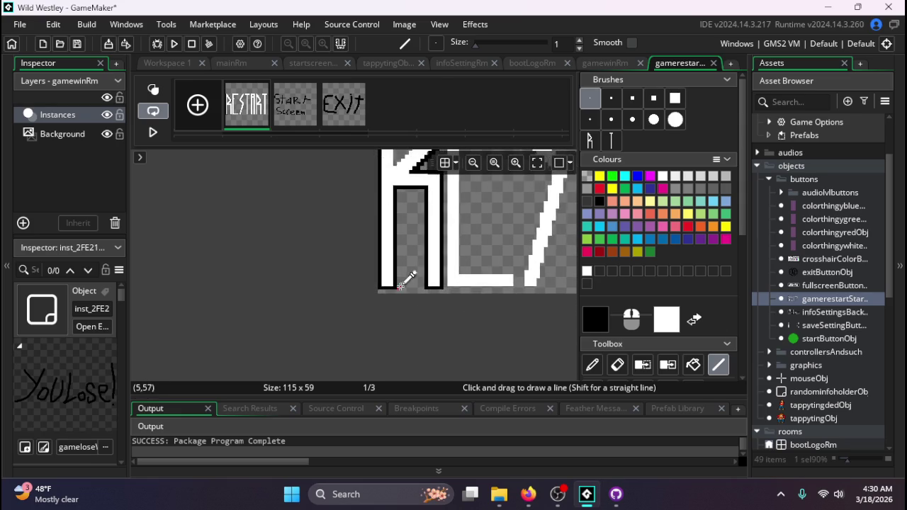
scroll(401, 285, "down", 2)
scroll(411, 191, "up", 3)
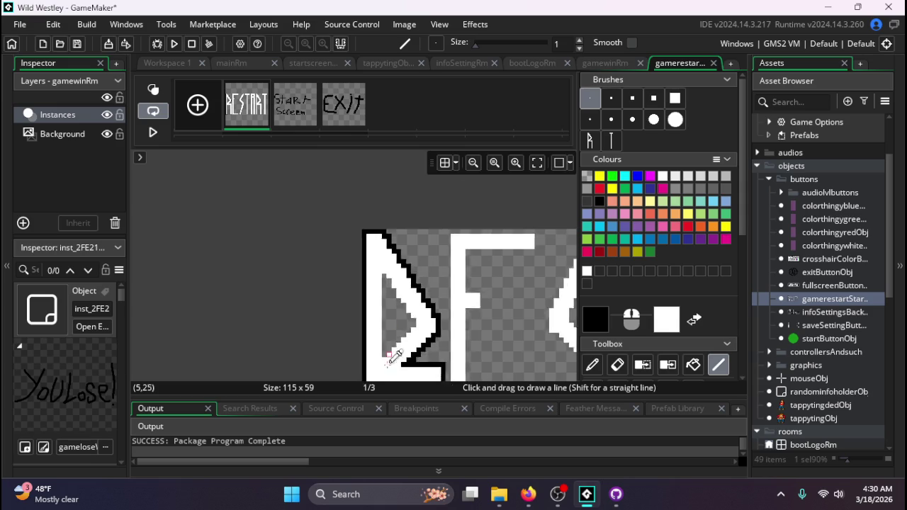
scroll(389, 356, "up", 2)
- Outline the inner left side and lower inner edge of the R's bowl in black
mouse_move(378, 346)
left_mouse_down()
mouse_move(379, 164)
mouse_move(422, 245)
left_mouse_up()
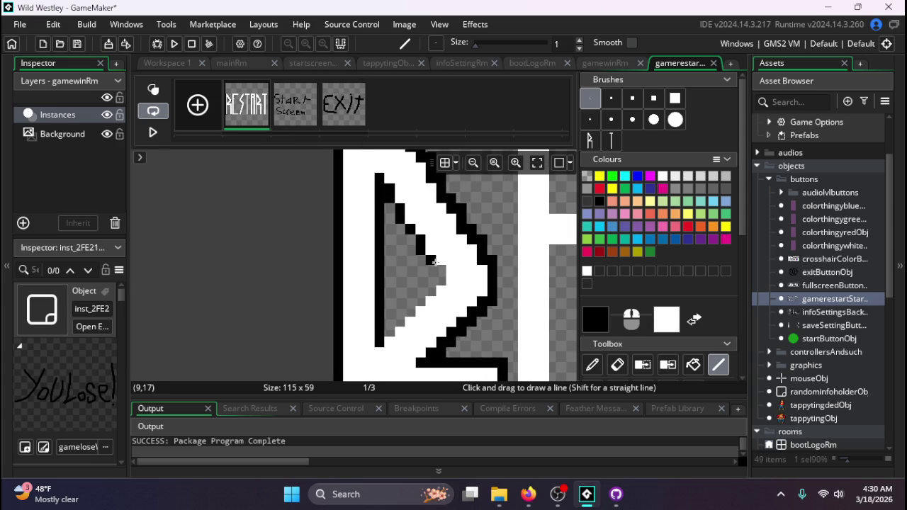
left_click_drag(431, 285, 389, 331)
scroll(324, 307, "down", 5)
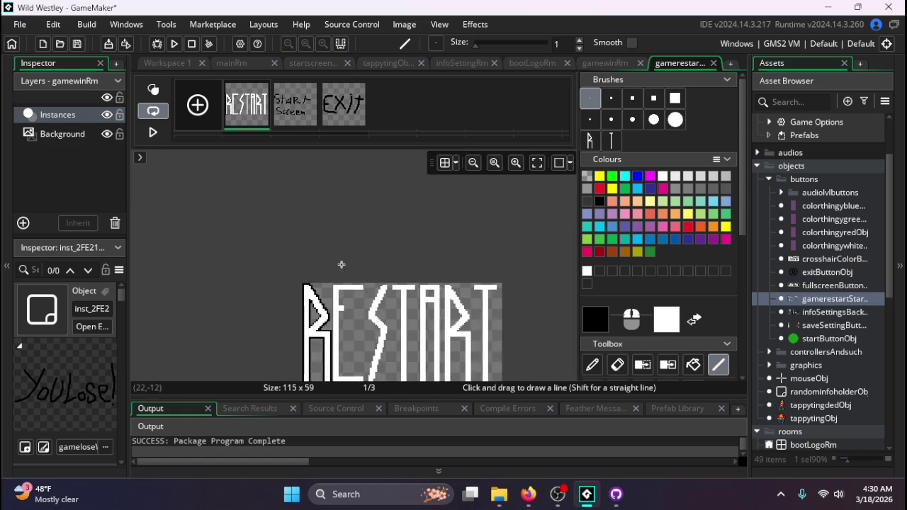
scroll(336, 304, "up", 4)
scroll(333, 316, "up", 2)
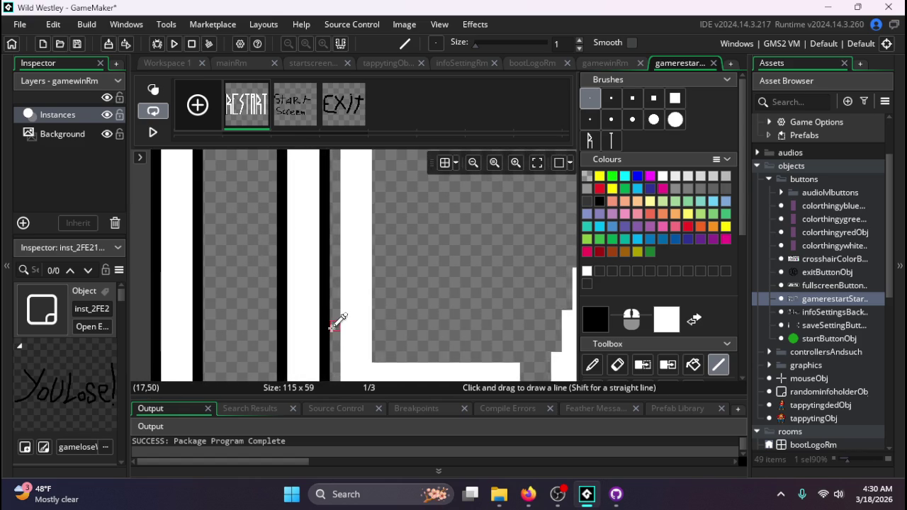
scroll(333, 319, "down", 4)
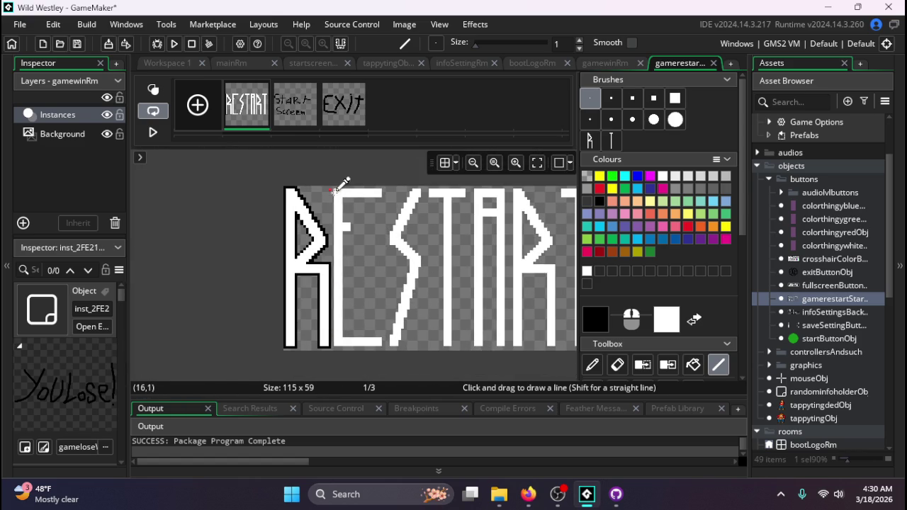
scroll(336, 179, "up", 3)
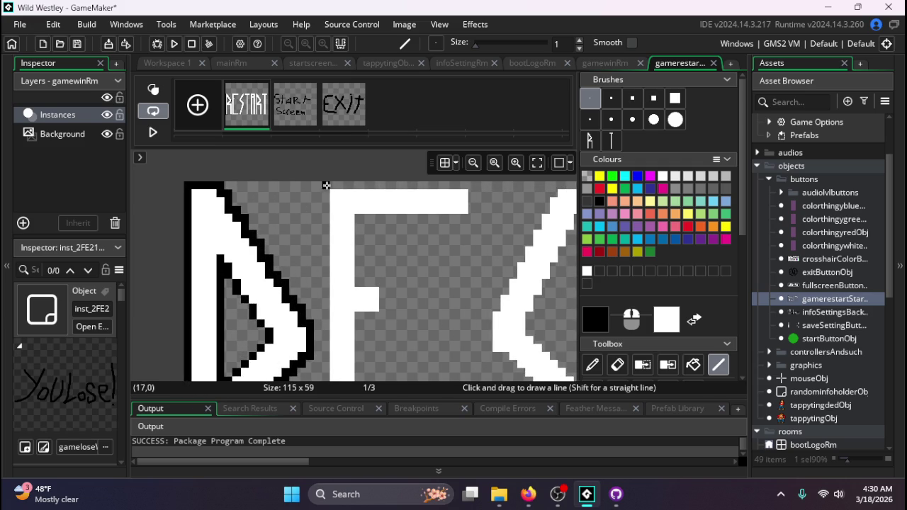
- Outline the E's top bar and the edges beside its stem, undoing a misplaced segment
left_click_drag(325, 184, 477, 183)
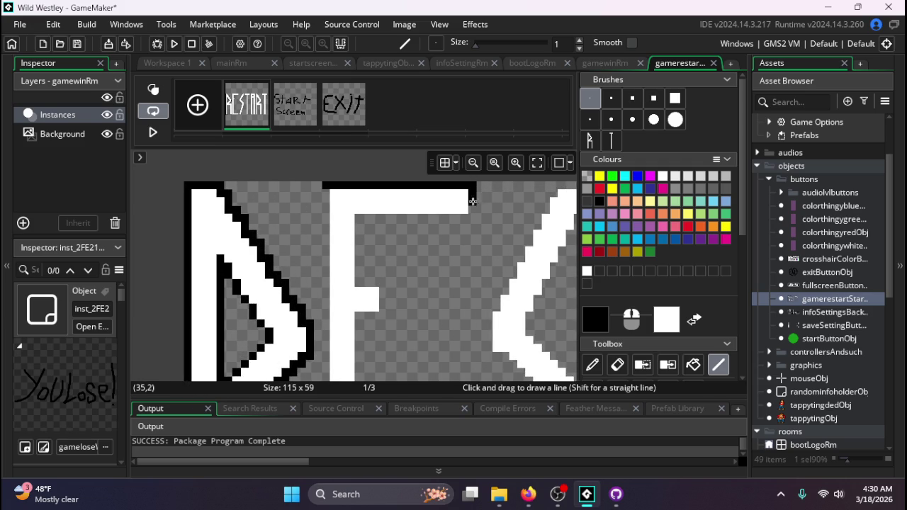
mouse_move(471, 218)
left_mouse_down()
mouse_move(361, 221)
mouse_move(360, 259)
left_mouse_up()
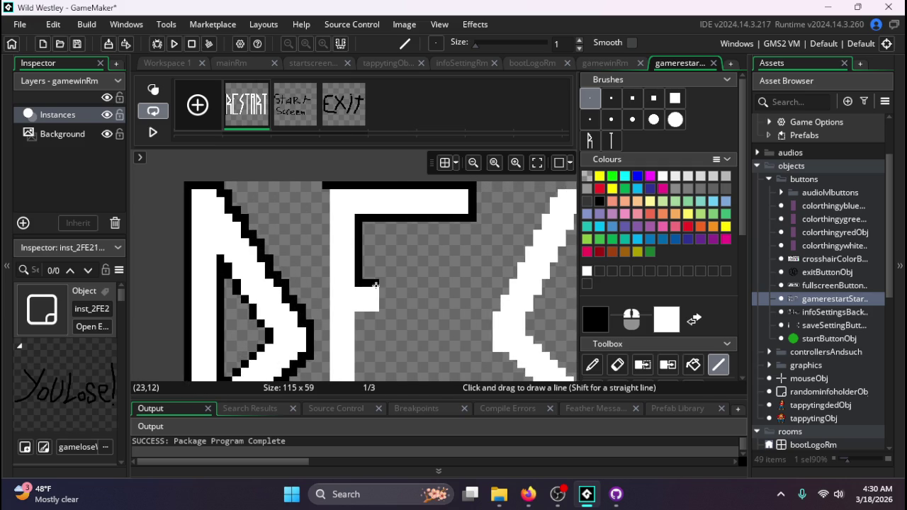
mouse_move(379, 310)
left_mouse_down()
mouse_move(396, 283)
mouse_move(388, 280)
mouse_move(358, 372)
left_mouse_up()
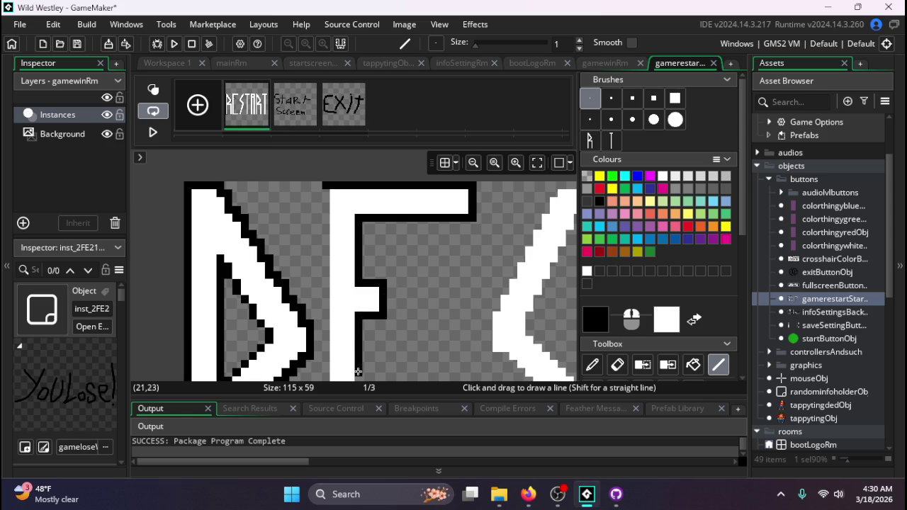
scroll(351, 339, "down", 2)
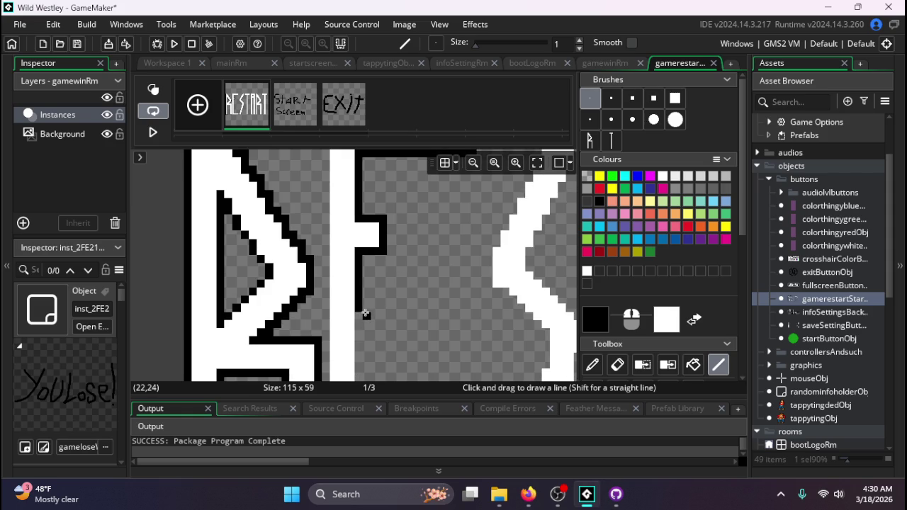
left_click_drag(360, 314, 359, 374)
scroll(360, 339, "down", 4)
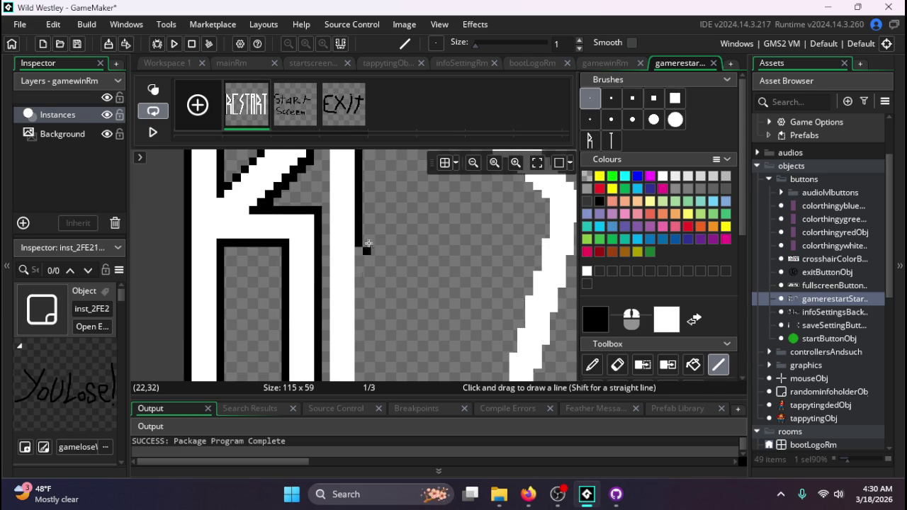
left_click_drag(361, 252, 359, 283)
key("ctrl+z")
mouse_move(360, 247)
left_mouse_down()
mouse_move(357, 358)
mouse_move(361, 308)
mouse_move(464, 301)
left_mouse_up()
- Draw a black outline along the bottom edge of the E
scroll(361, 307, "down", 3)
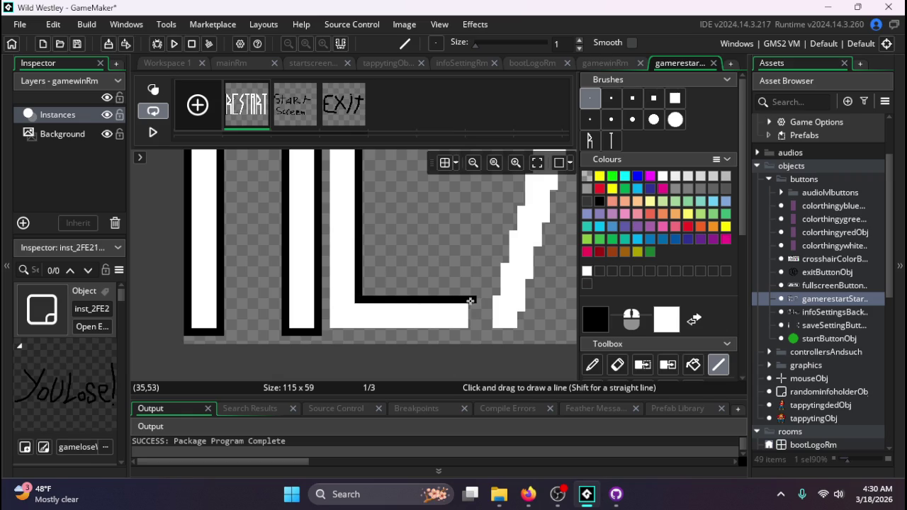
left_click_drag(473, 333, 332, 332)
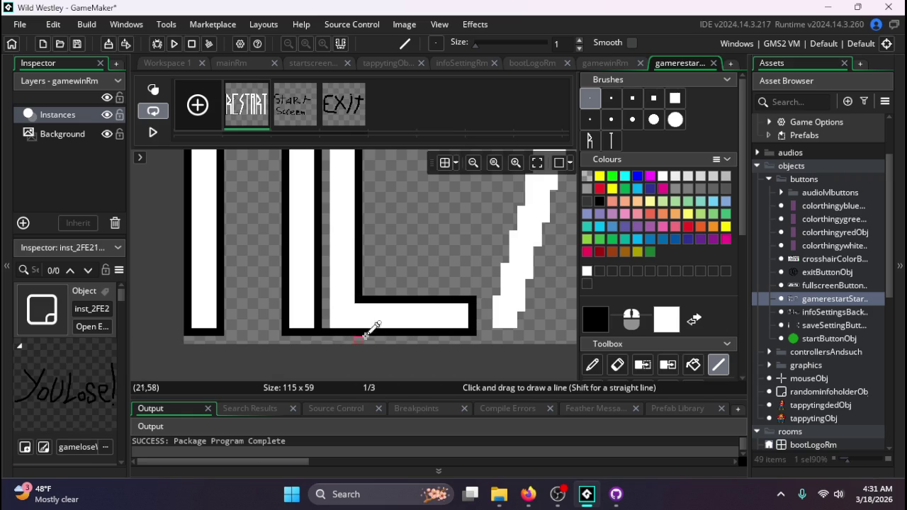
scroll(425, 340, "up", 2)
scroll(425, 340, "down", 2)
scroll(385, 307, "left", 2)
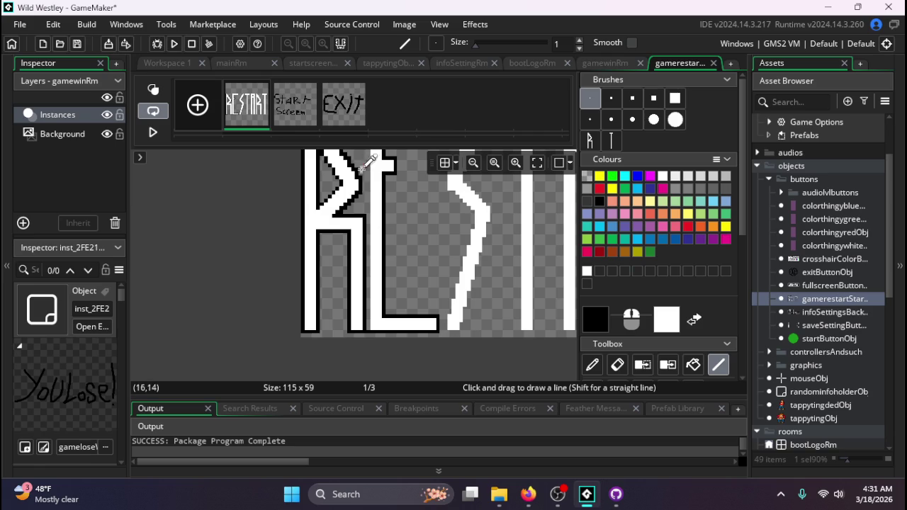
scroll(381, 324, "down", 2)
scroll(376, 210, "up", 3)
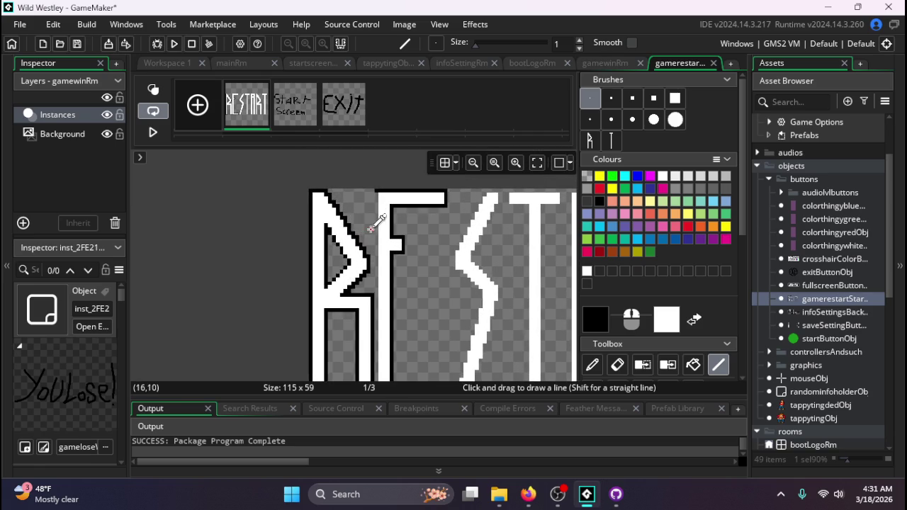
scroll(370, 228, "up", 2)
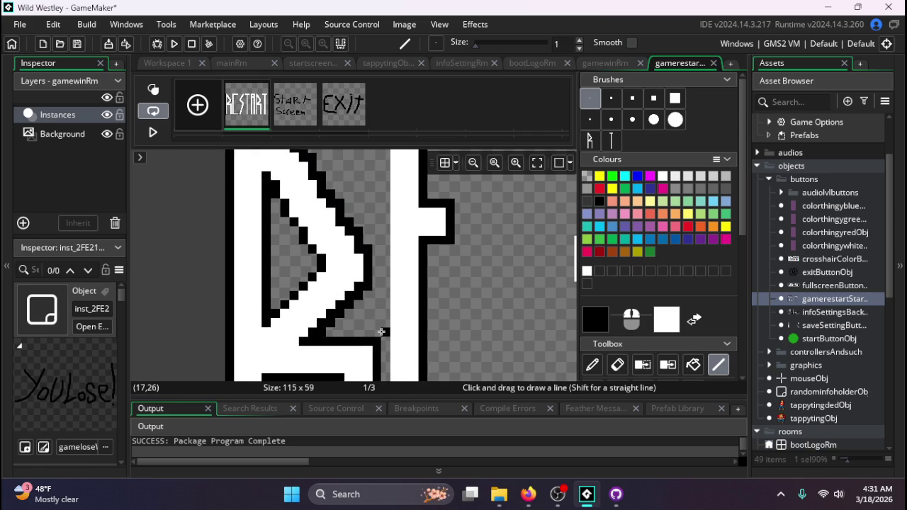
scroll(386, 278, "down", 2)
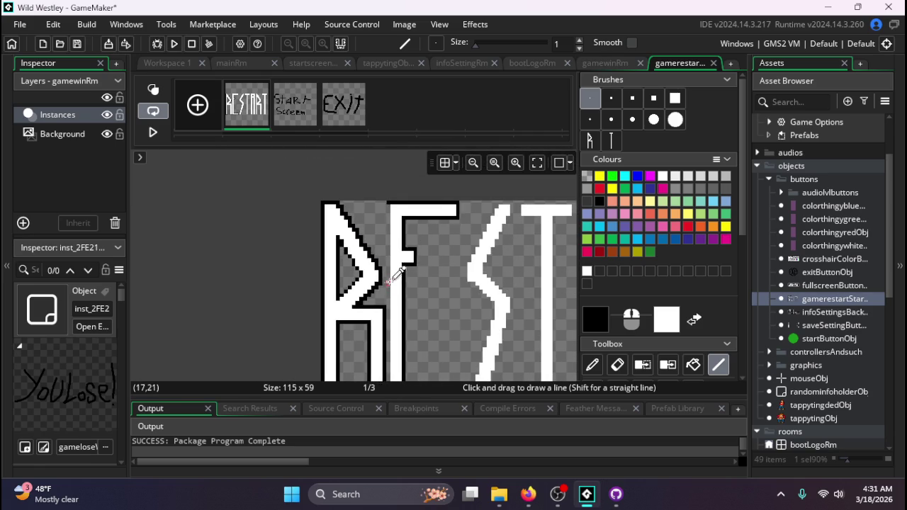
- Fill the gap between the R and E strokes with thin black lines
left_click_drag(386, 217, 389, 375)
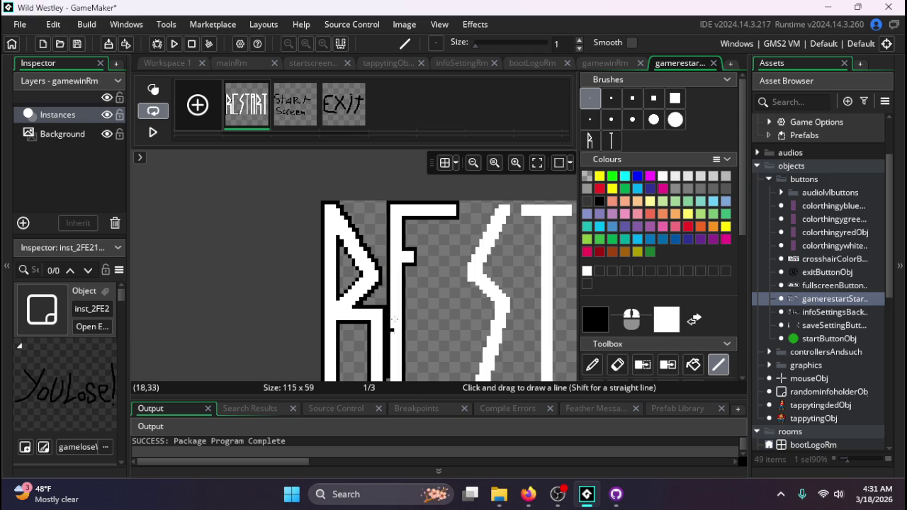
scroll(393, 311, "up", 2)
scroll(394, 304, "down", 1)
scroll(394, 304, "up", 2)
scroll(396, 284, "down", 2)
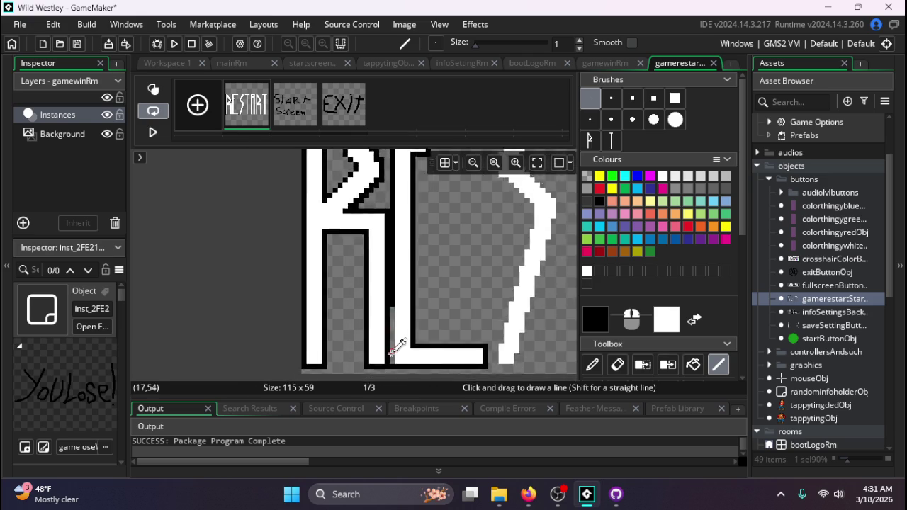
scroll(395, 347, "up", 1)
left_click_drag(390, 371, 395, 261)
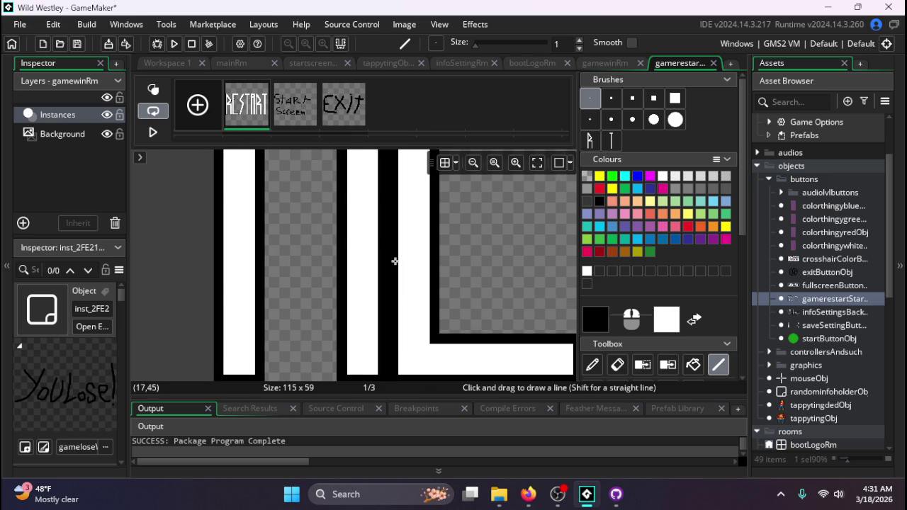
scroll(344, 283, "down", 3)
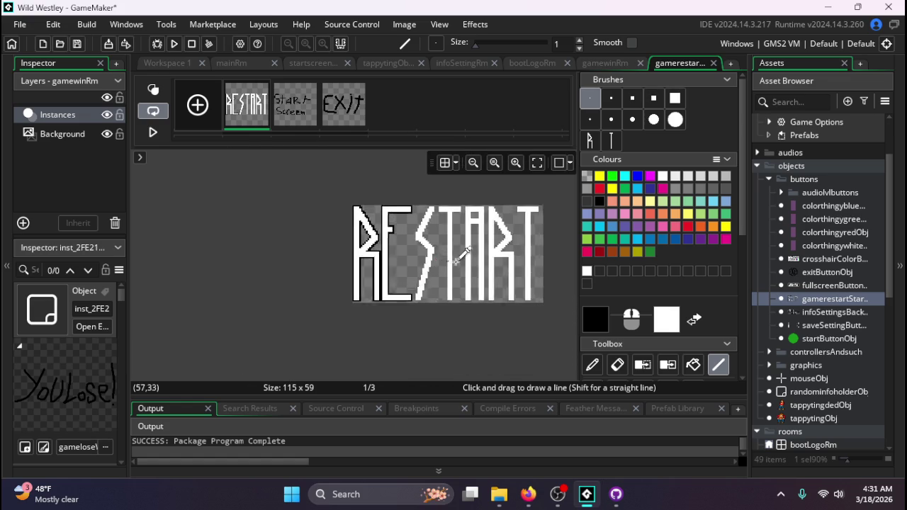
- Draw a short black line along the lower left edge of the S
scroll(425, 283, "up", 2)
scroll(439, 297, "up", 1)
scroll(405, 347, "down", 3)
scroll(413, 323, "up", 2)
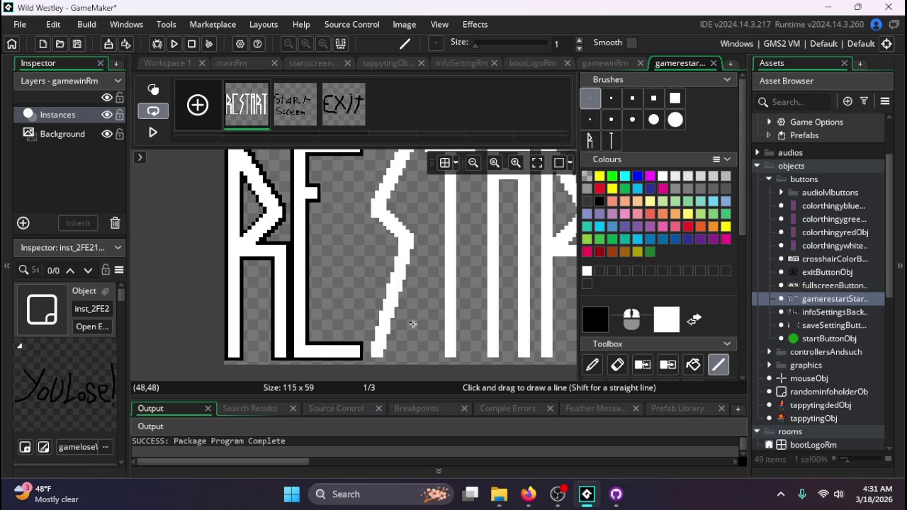
scroll(407, 328, "up", 2)
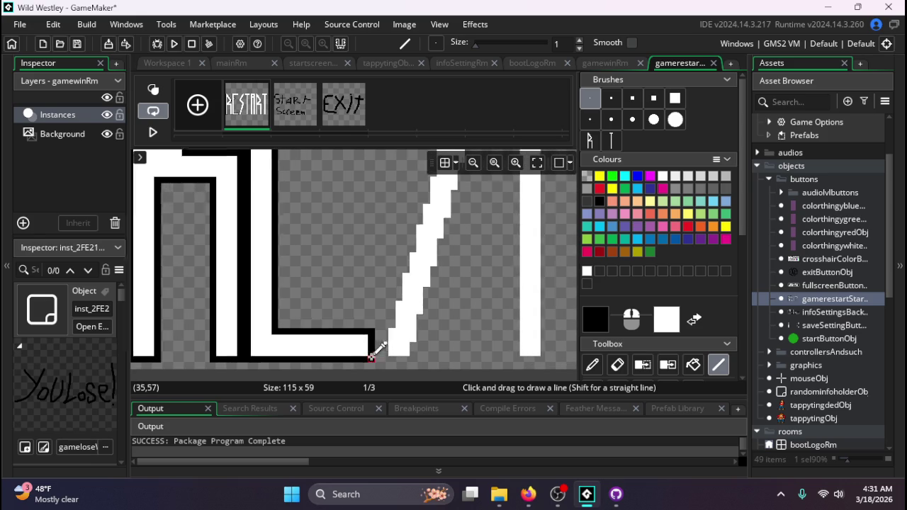
mouse_move(386, 360)
left_mouse_down()
mouse_move(401, 260)
mouse_move(393, 270)
mouse_move(400, 282)
left_mouse_up()
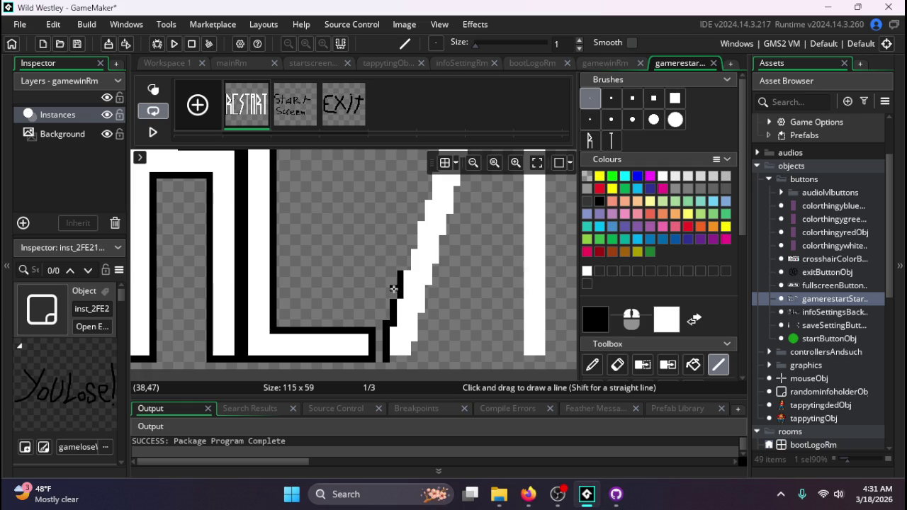
- Thicken the black outline inside the R's triangle with a diagonal line
scroll(330, 318, "down", 2)
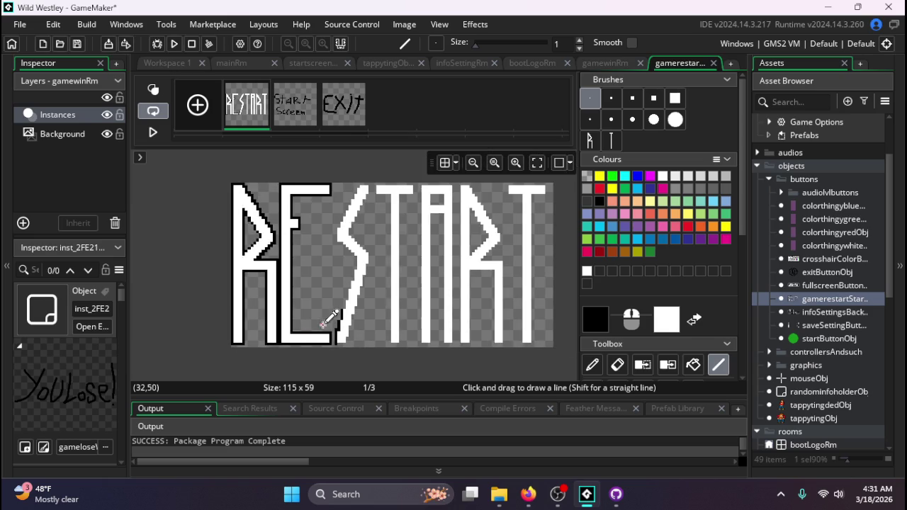
scroll(279, 192, "up", 3)
scroll(310, 226, "down", 1)
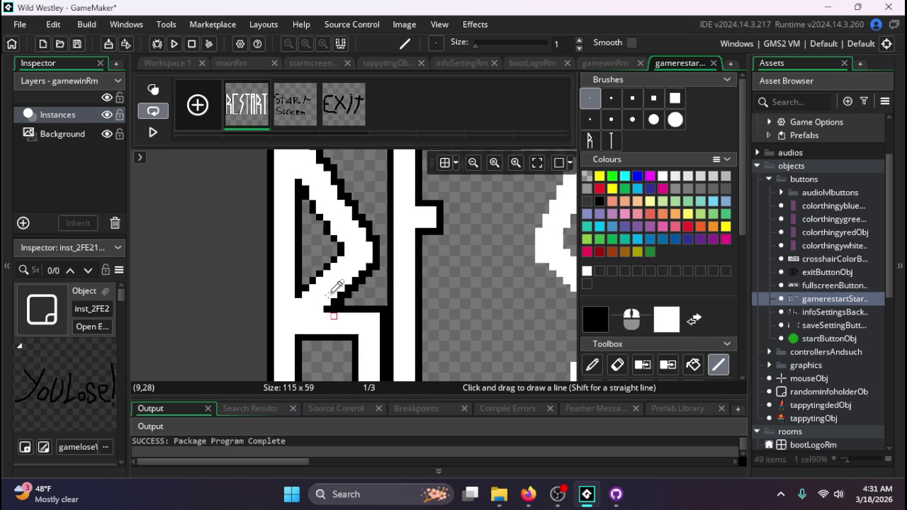
scroll(306, 206, "up", 2)
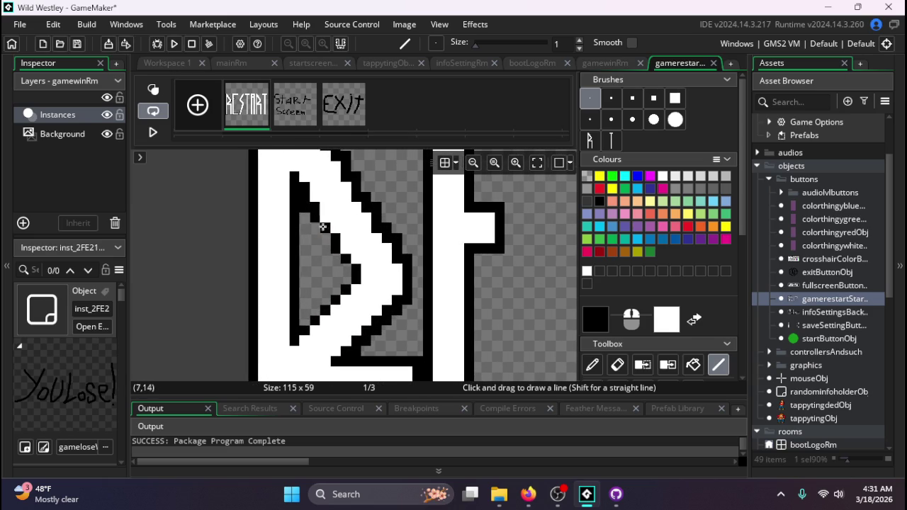
mouse_move(323, 226)
left_mouse_down()
mouse_move(315, 227)
mouse_move(346, 264)
mouse_move(344, 281)
mouse_move(305, 320)
left_mouse_up()
scroll(305, 321, "down", 4)
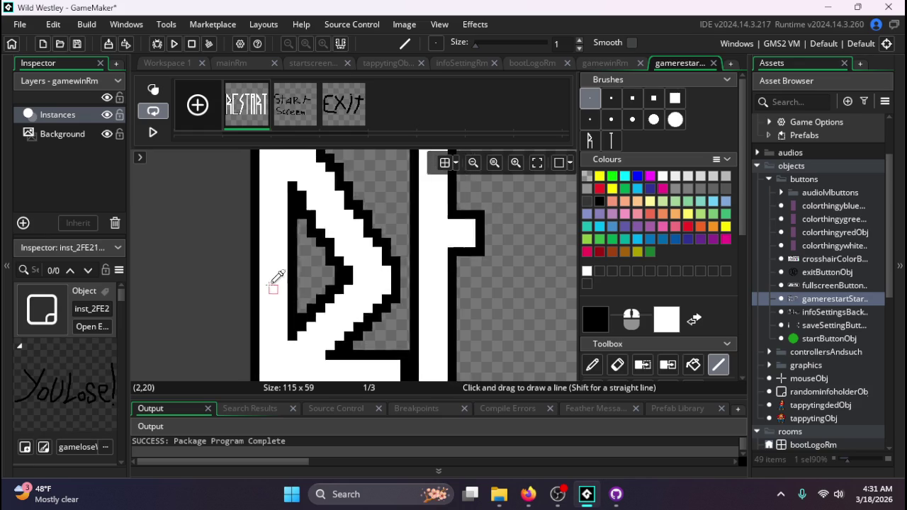
scroll(410, 316, "up", 2)
scroll(409, 317, "up", 1)
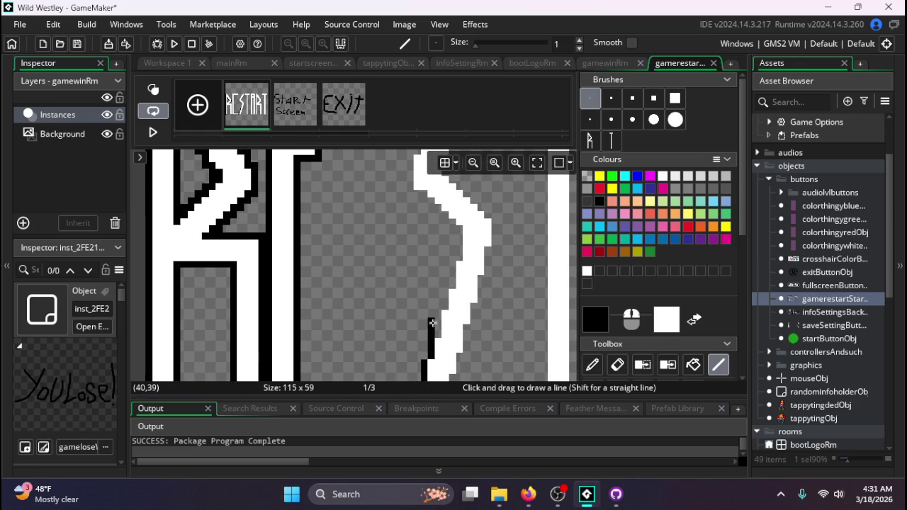
- Trace black lines up the S's lower left edge and around its lower curve
left_click_drag(432, 323, 437, 323)
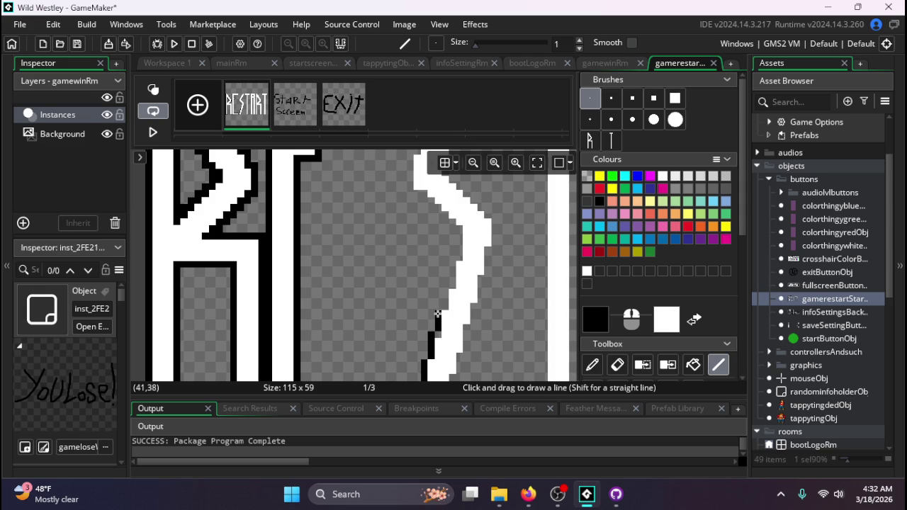
mouse_move(437, 312)
left_mouse_down()
mouse_move(460, 226)
mouse_move(459, 265)
mouse_move(453, 249)
mouse_move(451, 256)
left_mouse_up()
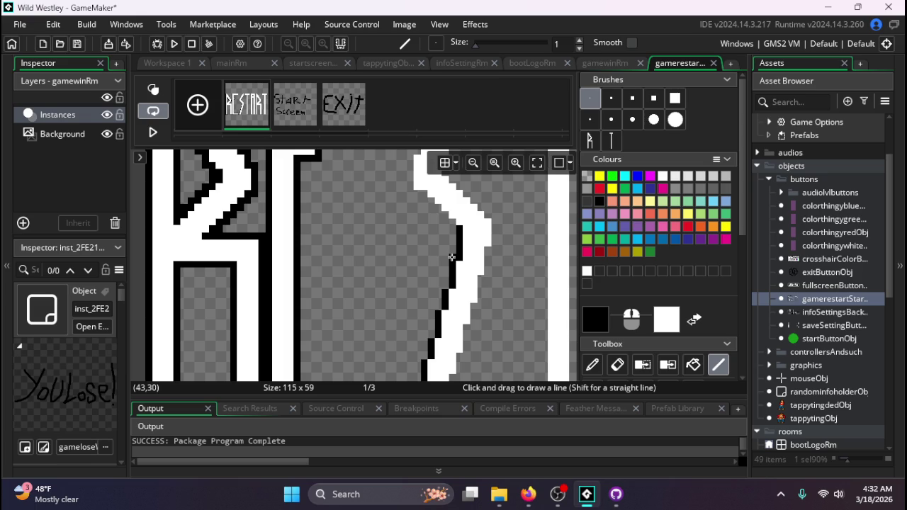
mouse_move(451, 257)
left_mouse_down()
mouse_move(425, 360)
mouse_move(425, 323)
mouse_move(415, 320)
mouse_move(437, 323)
mouse_move(445, 277)
mouse_move(475, 322)
mouse_move(453, 280)
mouse_move(465, 206)
mouse_move(496, 283)
mouse_move(472, 340)
mouse_move(480, 293)
mouse_move(493, 291)
mouse_move(493, 228)
left_mouse_up()
scroll(425, 347, "down", 3)
scroll(499, 280, "up", 2)
scroll(507, 304, "up", 3)
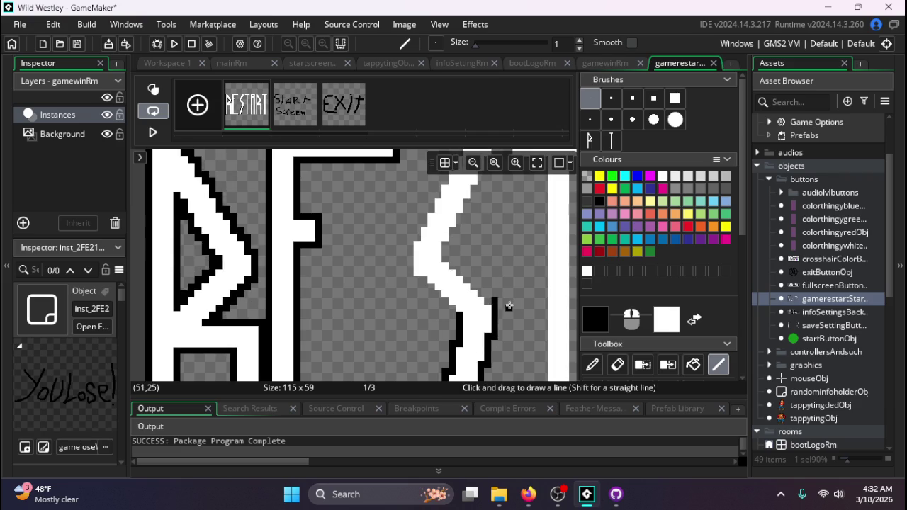
scroll(510, 331, "up", 3)
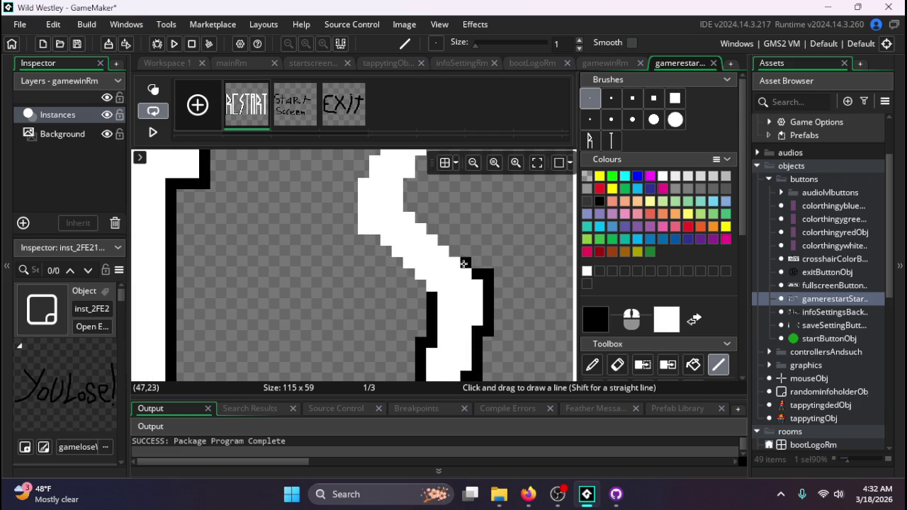
- Outline the S's diagonal edge up toward its curve, adding black pixels beside the stroke
mouse_move(464, 263)
left_mouse_down()
mouse_move(396, 184)
mouse_move(419, 195)
mouse_move(411, 202)
mouse_move(490, 283)
left_mouse_up()
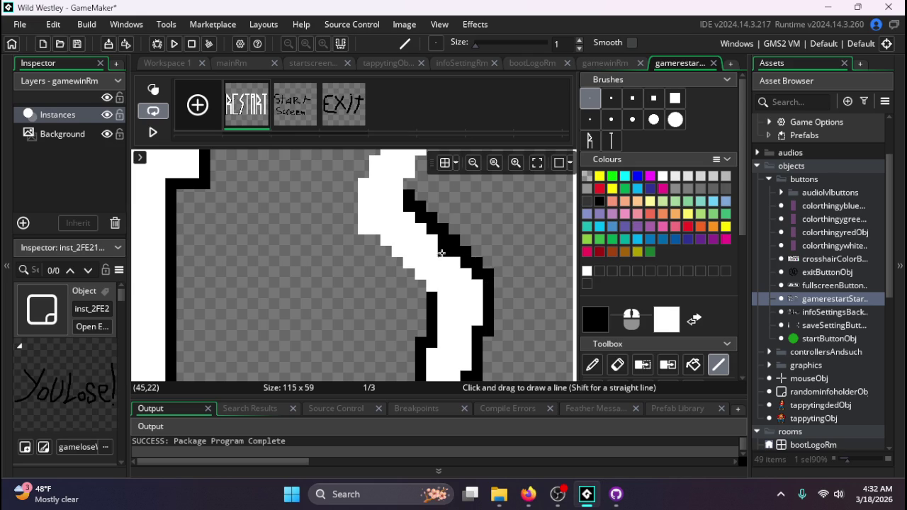
scroll(411, 261, "up", 2)
scroll(426, 285, "up", 2)
mouse_move(420, 315)
left_mouse_down()
mouse_move(429, 277)
mouse_move(454, 257)
mouse_move(454, 234)
mouse_move(468, 232)
mouse_move(466, 208)
left_mouse_up()
left_click(488, 302)
scroll(496, 319, "up", 2)
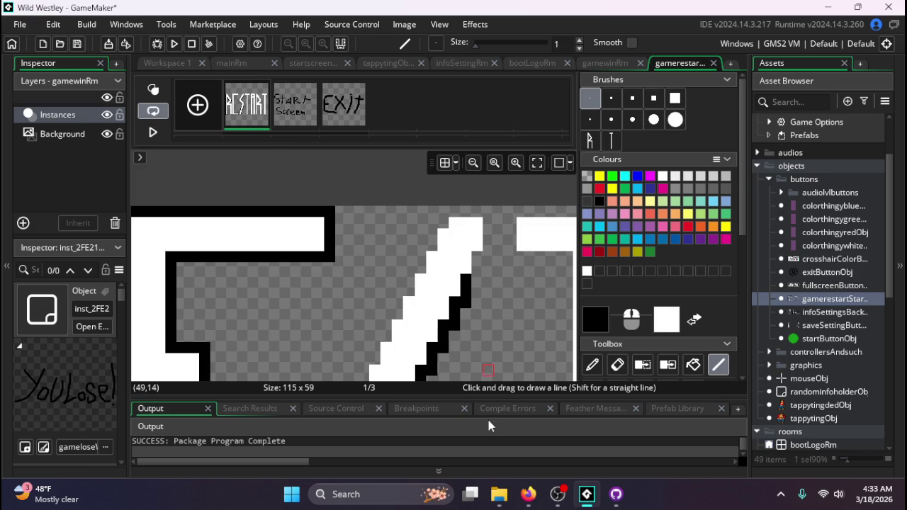
left_click(478, 258)
- Paint a column of black pixels and outline the stroke's left and diagonal edges
mouse_move(478, 256)
left_mouse_down()
mouse_move(480, 282)
mouse_move(488, 208)
mouse_move(437, 209)
mouse_move(405, 291)
mouse_move(397, 291)
mouse_move(396, 317)
mouse_move(374, 346)
left_mouse_up()
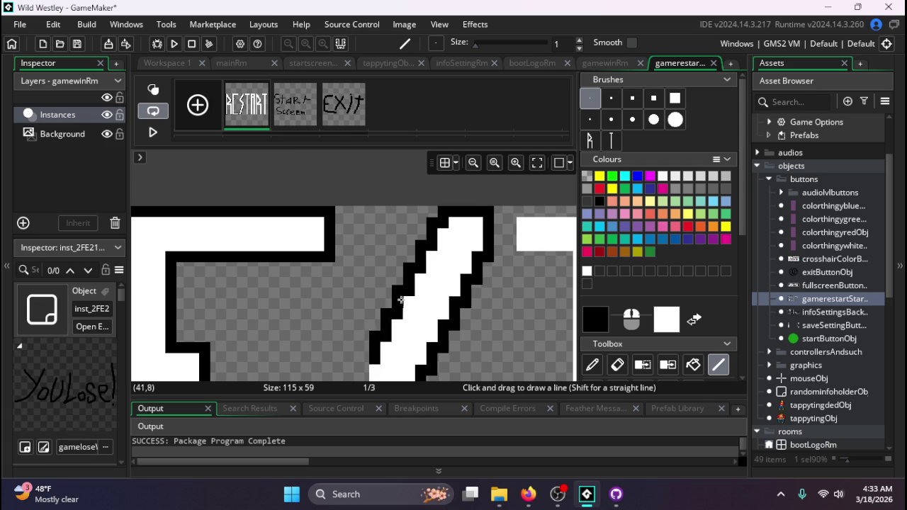
scroll(374, 335, "down", 3)
mouse_move(362, 246)
left_mouse_down()
mouse_move(351, 336)
mouse_move(383, 345)
left_mouse_up()
scroll(383, 345, "down", 3)
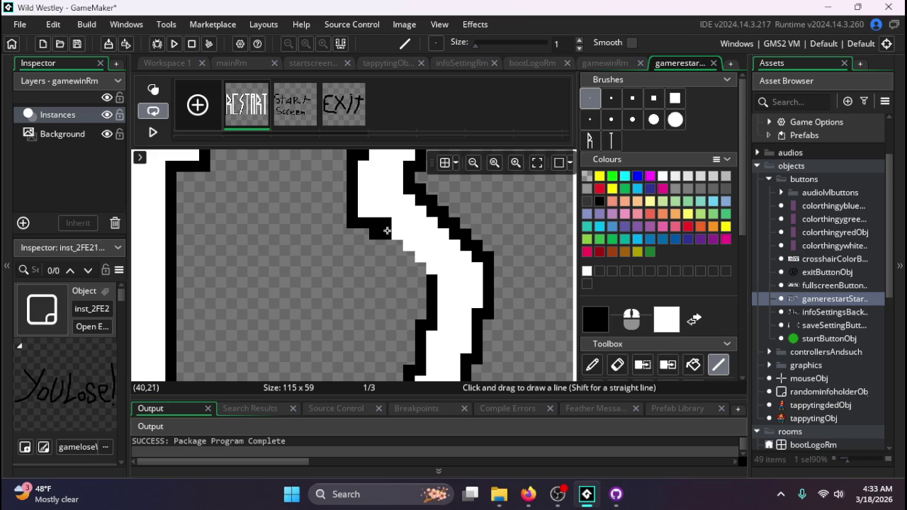
left_click_drag(388, 249, 424, 272)
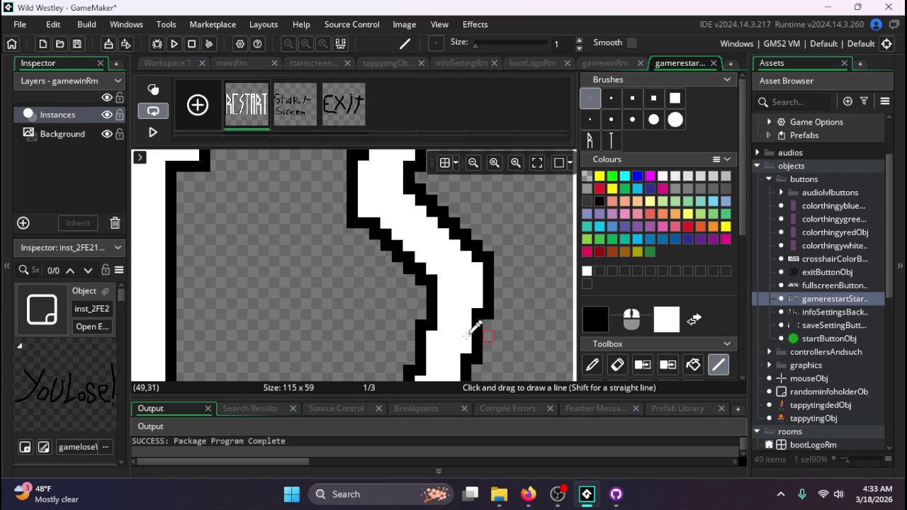
scroll(318, 285, "down", 5)
scroll(389, 293, "up", 5)
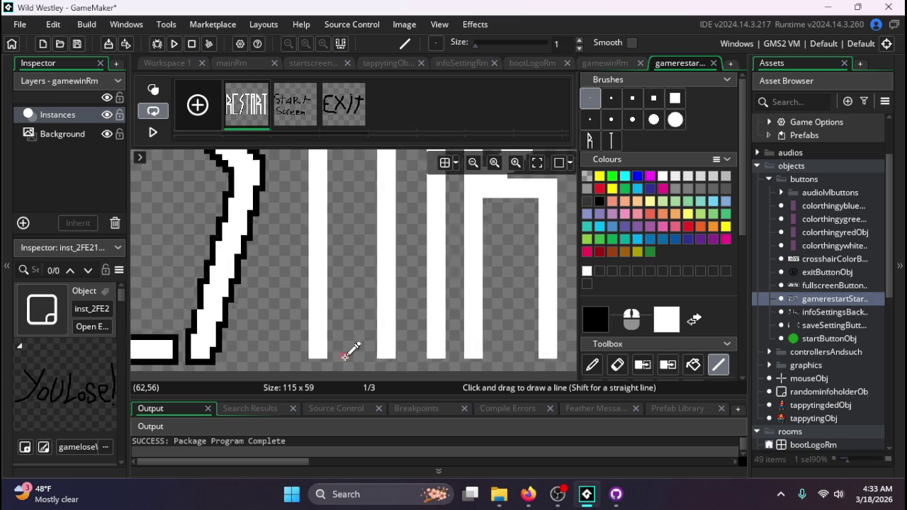
- Outline both sides of the first T's stem and under its top bar in black
mouse_move(298, 363)
left_mouse_down()
mouse_move(330, 362)
mouse_move(328, 142)
mouse_move(326, 158)
left_mouse_up()
scroll(312, 212, "up", 3)
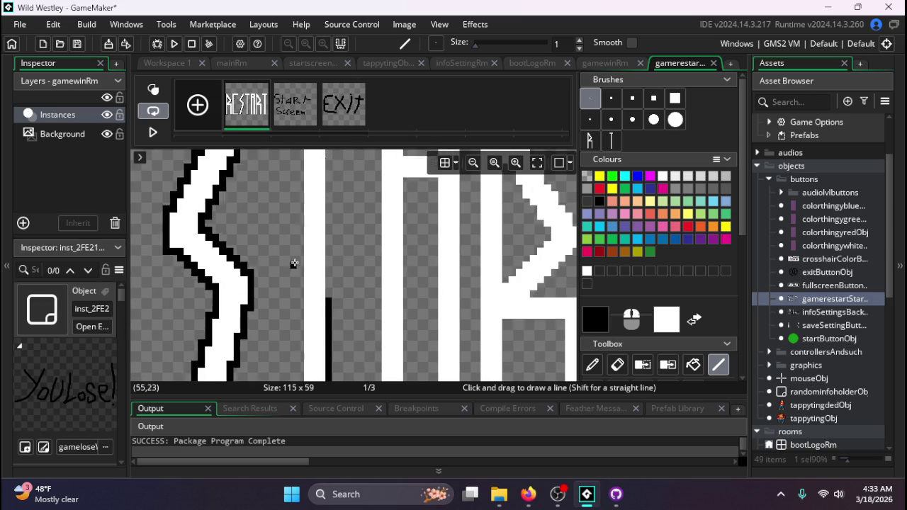
left_click_drag(330, 363, 329, 208)
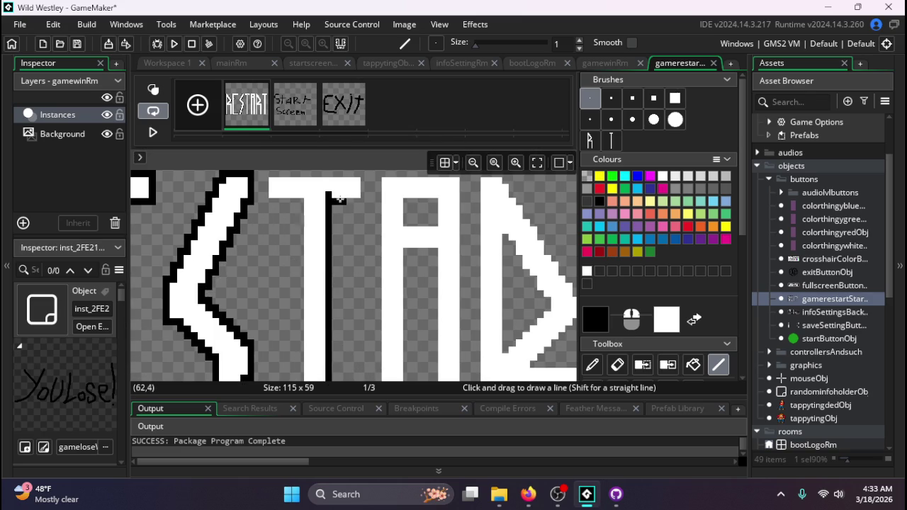
mouse_move(329, 202)
left_mouse_down()
mouse_move(363, 205)
mouse_move(366, 173)
mouse_move(263, 174)
mouse_move(263, 190)
mouse_move(301, 204)
mouse_move(294, 341)
left_mouse_up()
scroll(298, 333, "down", 4)
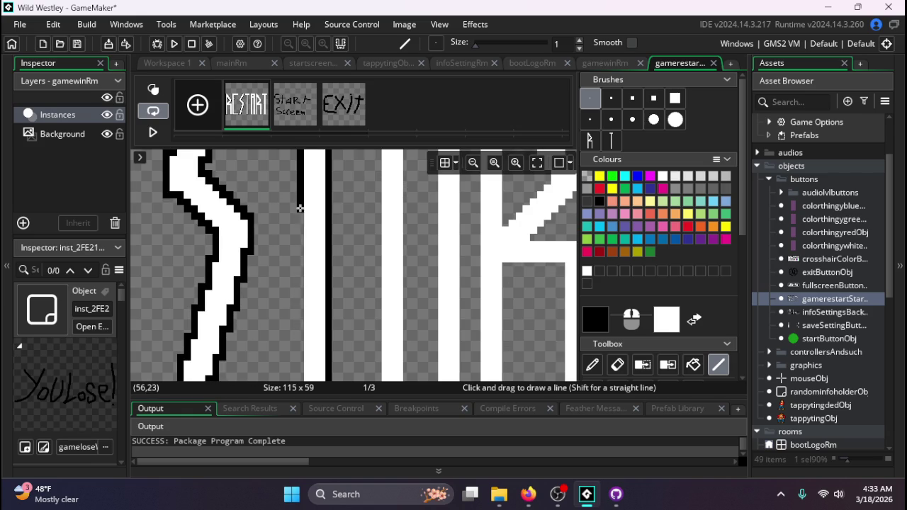
mouse_move(300, 208)
left_mouse_down()
mouse_move(299, 304)
mouse_move(299, 293)
left_mouse_up()
scroll(300, 283, "down", 4)
left_click(301, 263)
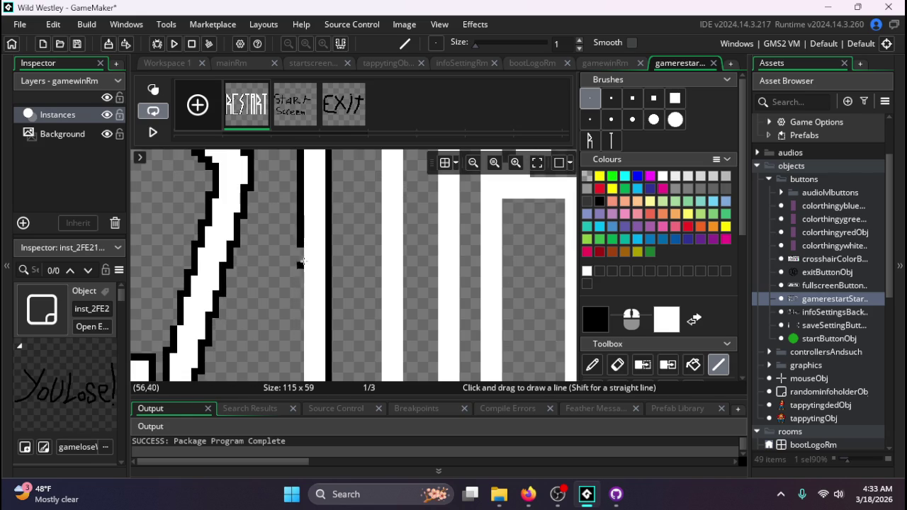
left_click_drag(300, 239, 300, 340)
scroll(300, 326, "down", 5)
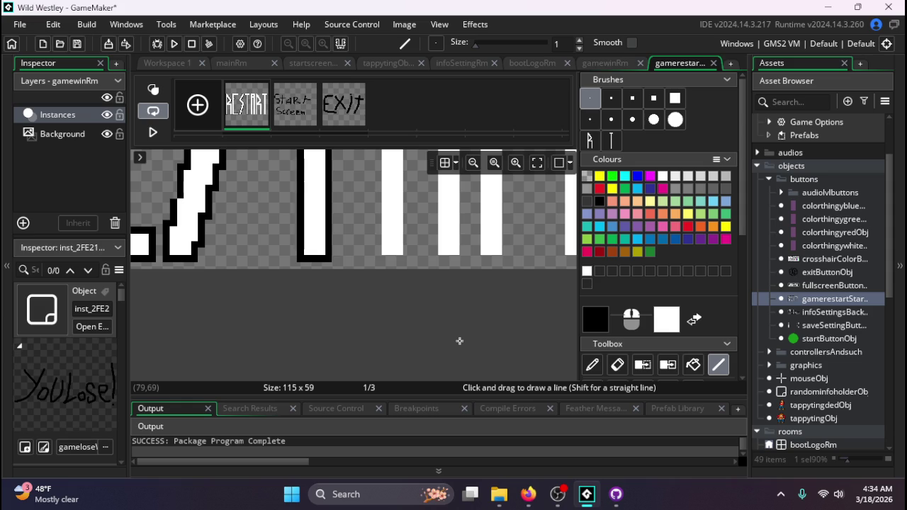
- Outline the A's left leg in black, inner and outer edges, up to its top
scroll(366, 261, "down", 3)
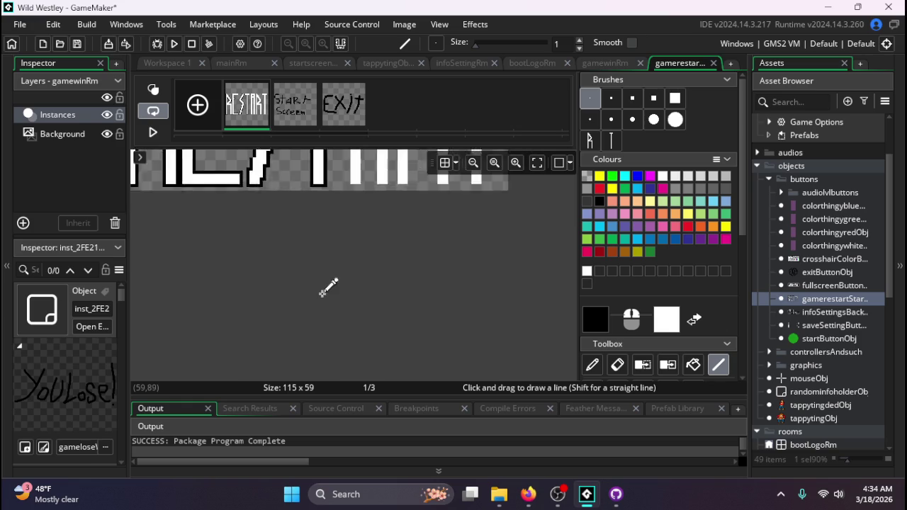
scroll(350, 266, "down", 2)
scroll(348, 277, "up", 1)
scroll(332, 326, "up", 3)
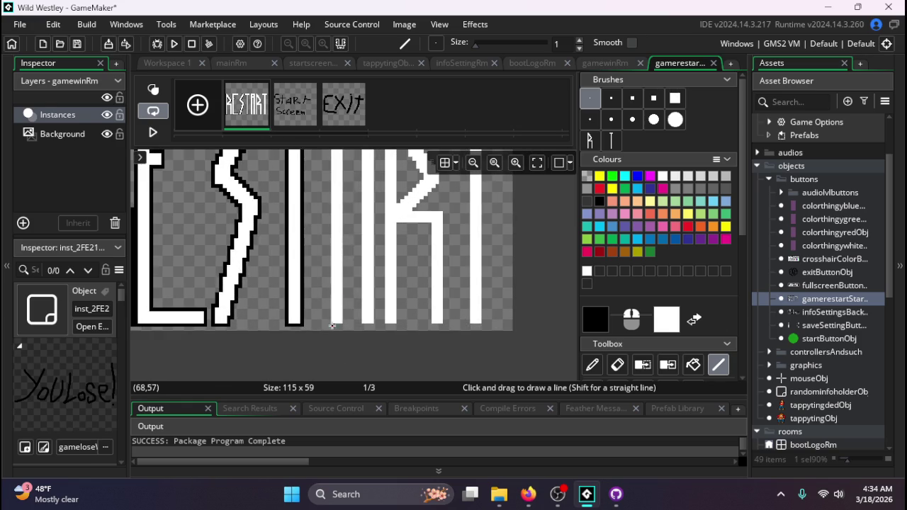
left_click_drag(328, 324, 327, 156)
scroll(337, 318, "up", 2)
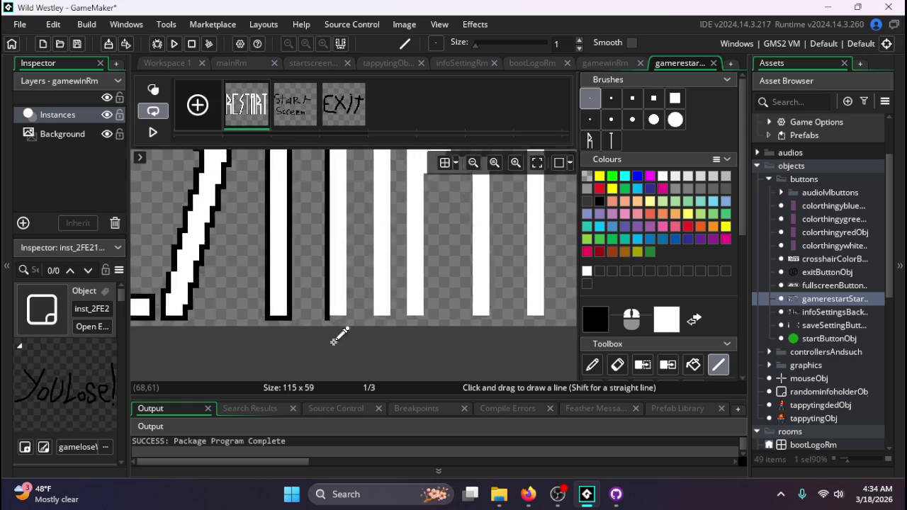
mouse_move(330, 306)
left_mouse_down()
mouse_move(357, 307)
mouse_move(354, 172)
mouse_move(358, 202)
left_mouse_up()
scroll(362, 236, "up", 3)
scroll(362, 235, "up", 2)
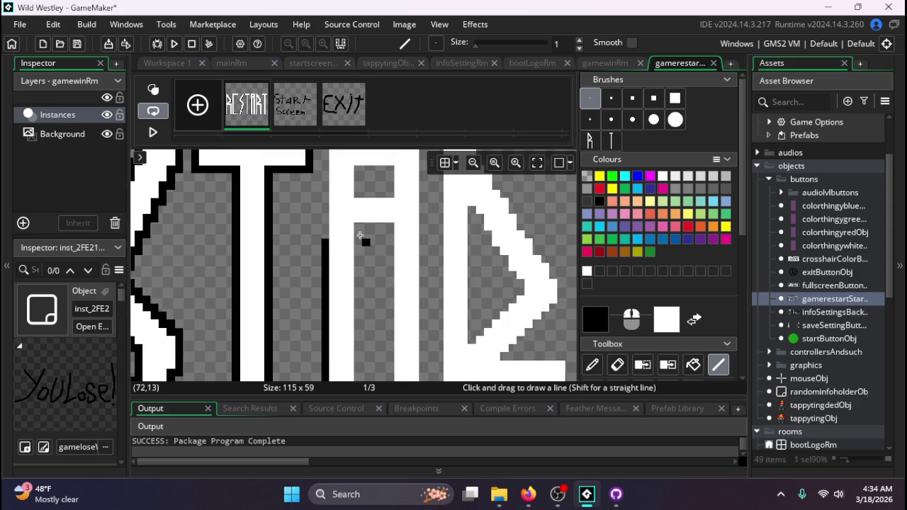
left_click_drag(357, 229, 359, 352)
scroll(360, 340, "down", 2)
left_click_drag(358, 263, 356, 372)
scroll(326, 290, "up", 4)
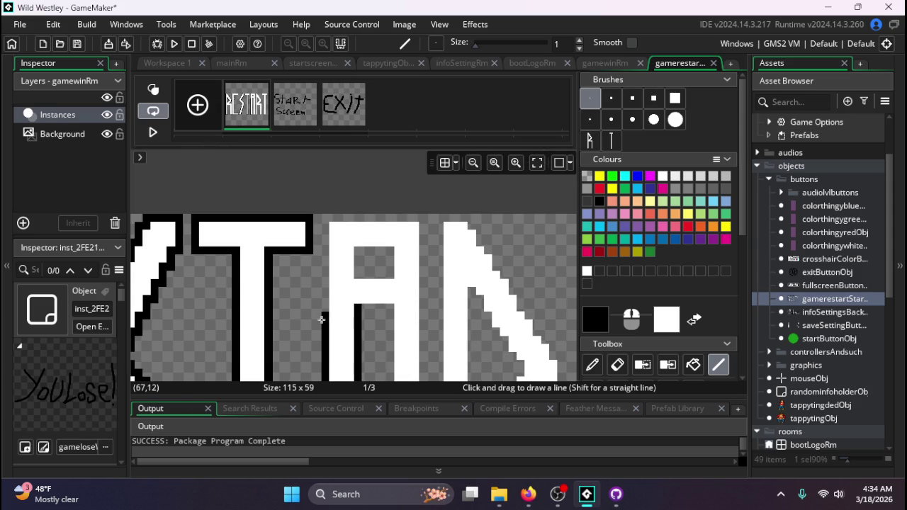
mouse_move(324, 319)
left_mouse_down()
mouse_move(328, 216)
mouse_move(415, 219)
left_mouse_up()
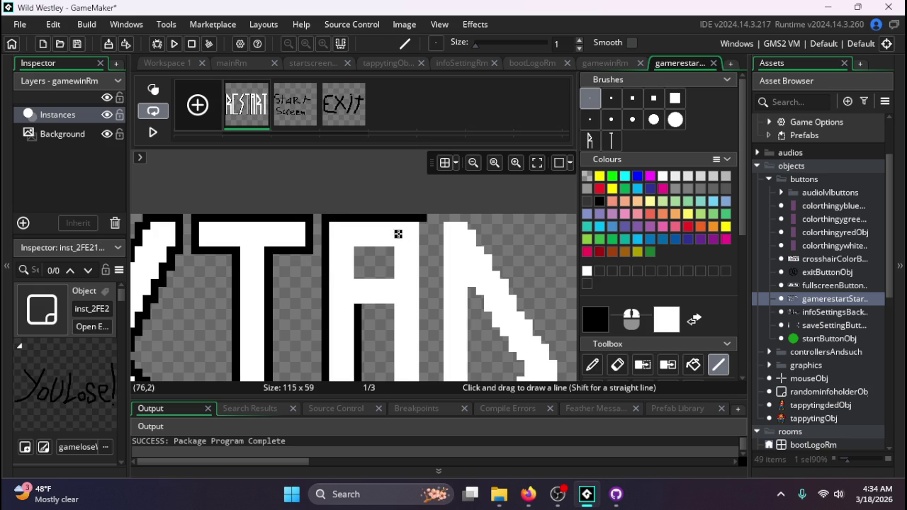
left_click(390, 233)
- Trace a black outline down the A's right side and around its right leg
left_click_drag(423, 232, 428, 377)
scroll(428, 354, "down", 3)
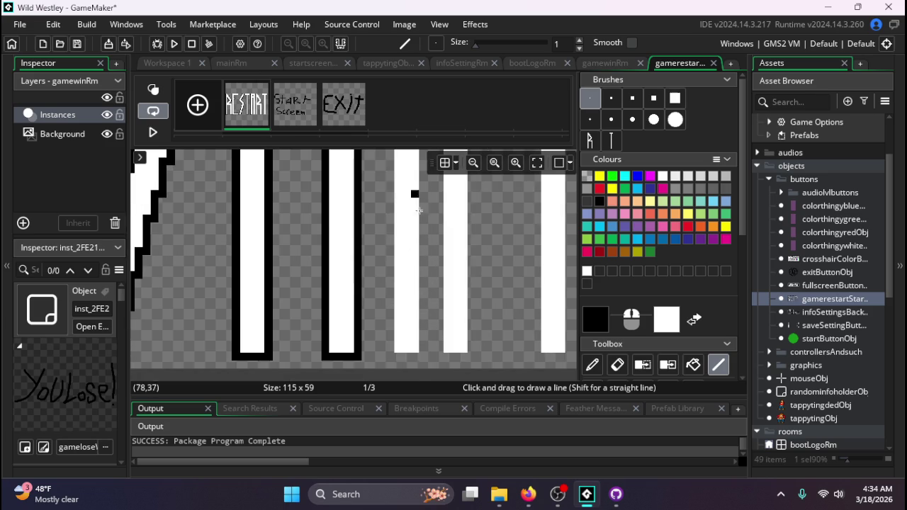
scroll(418, 202, "down", 1)
scroll(423, 207, "up", 3)
left_click_drag(426, 276, 425, 363)
scroll(422, 354, "down", 3)
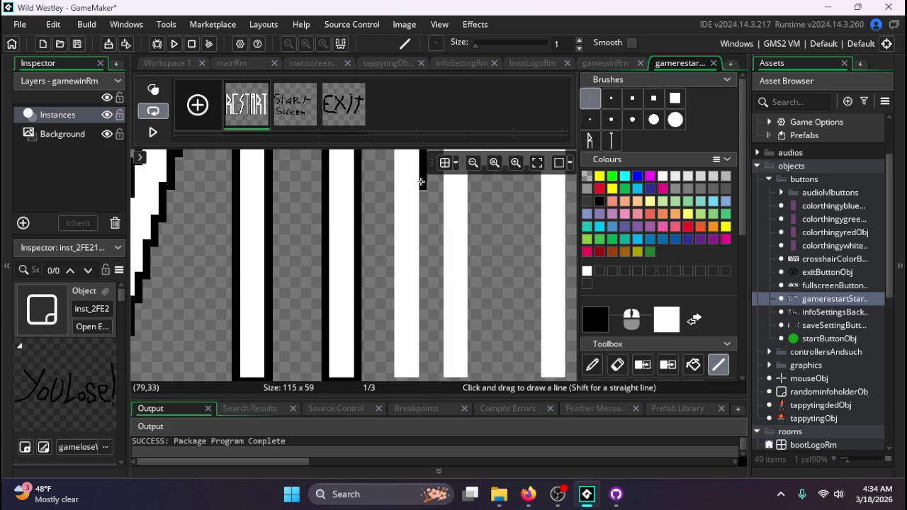
mouse_move(423, 183)
left_mouse_down()
mouse_move(430, 271)
mouse_move(421, 379)
left_mouse_up()
scroll(421, 366, "down", 1)
mouse_move(401, 316)
left_mouse_down()
mouse_move(390, 315)
mouse_move(419, 315)
mouse_move(390, 229)
mouse_move(388, 155)
left_mouse_up()
scroll(398, 228, "up", 1)
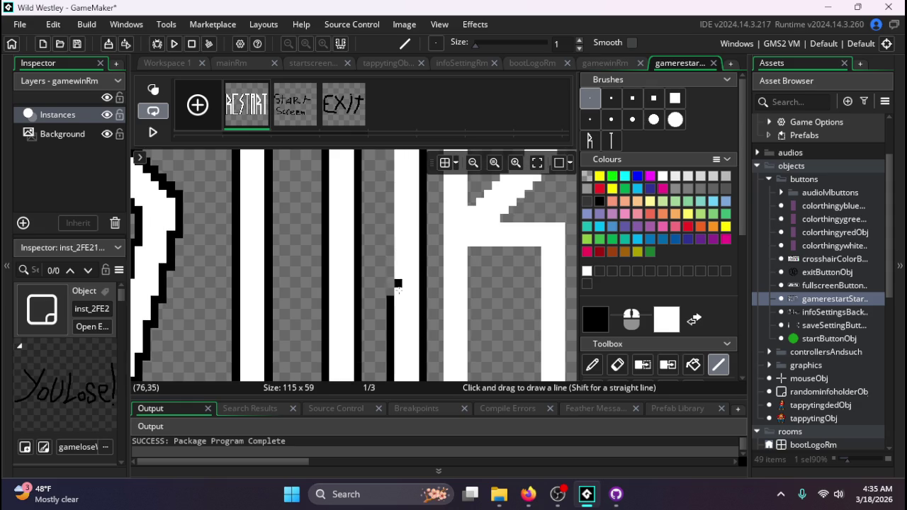
left_click_drag(389, 305, 384, 209)
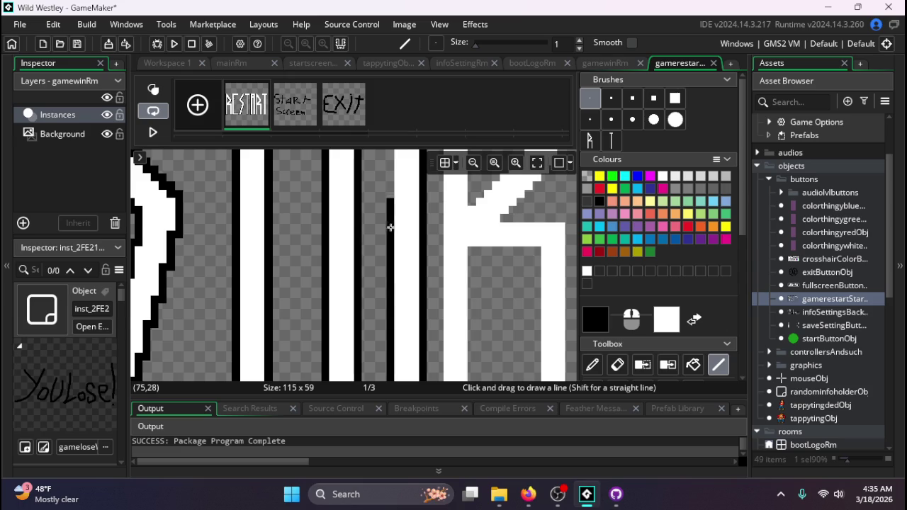
scroll(390, 196, "up", 2)
mouse_move(371, 163)
left_mouse_down()
mouse_move(391, 162)
mouse_move(391, 274)
left_mouse_up()
scroll(393, 276, "up", 4)
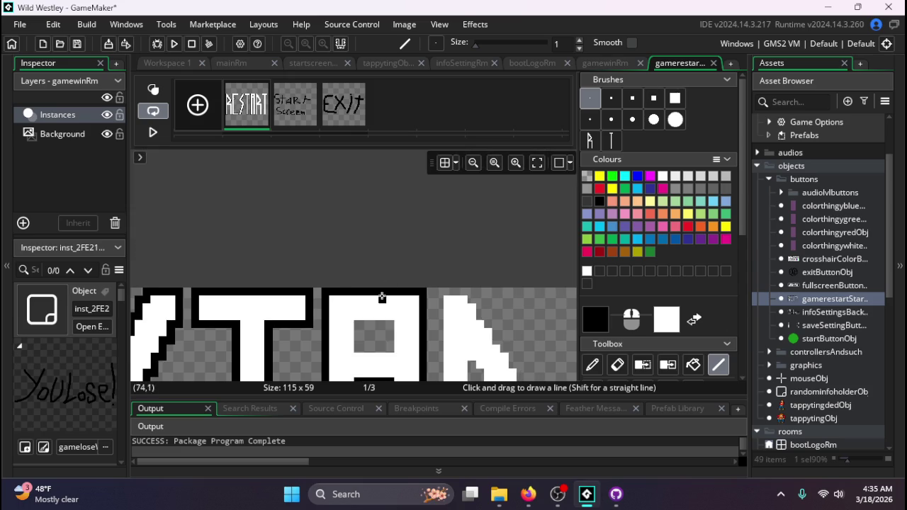
- Outline the bottom and right side of the A's hole, undoing a stray black pixel
mouse_move(374, 284)
left_mouse_down()
mouse_move(394, 283)
mouse_move(391, 315)
mouse_move(404, 303)
left_mouse_up()
left_click(382, 290)
key("ctrl+z")
mouse_move(354, 284)
left_mouse_down()
mouse_move(394, 283)
mouse_move(389, 262)
mouse_move(362, 259)
mouse_move(357, 281)
left_mouse_up()
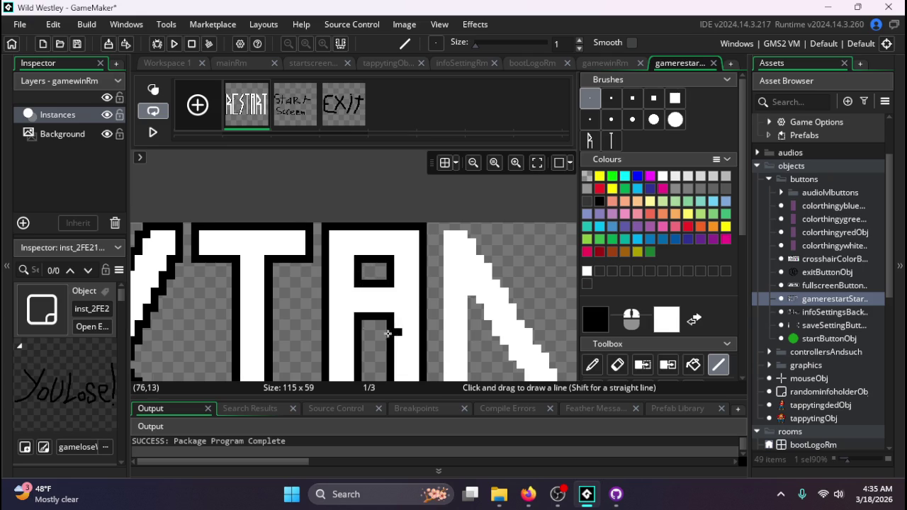
scroll(296, 291, "down", 1)
scroll(289, 296, "down", 3)
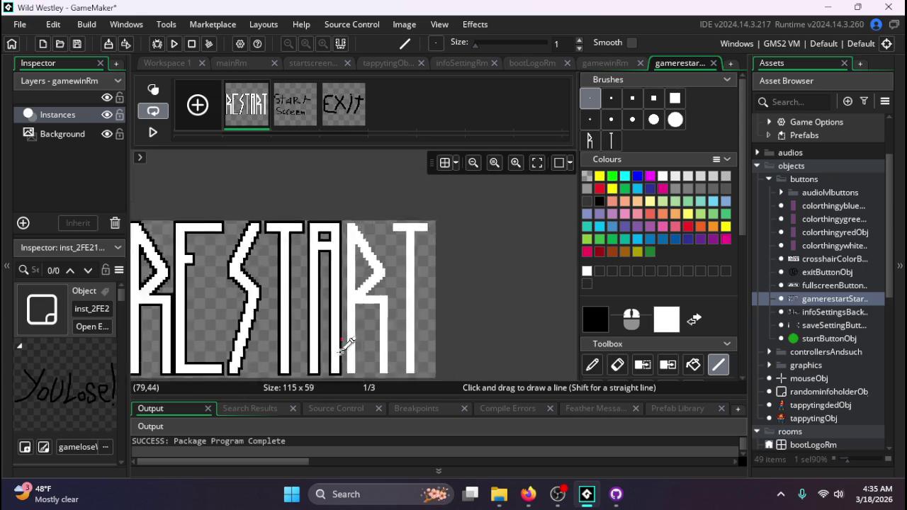
scroll(351, 347, "up", 2)
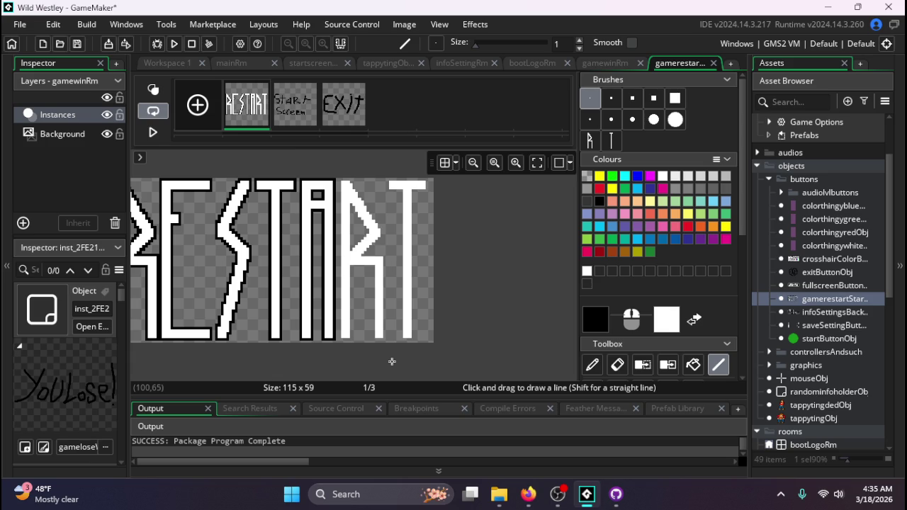
- Trace black lines beneath the R's middle bar and up its diagonal leg
scroll(338, 322, "up", 2)
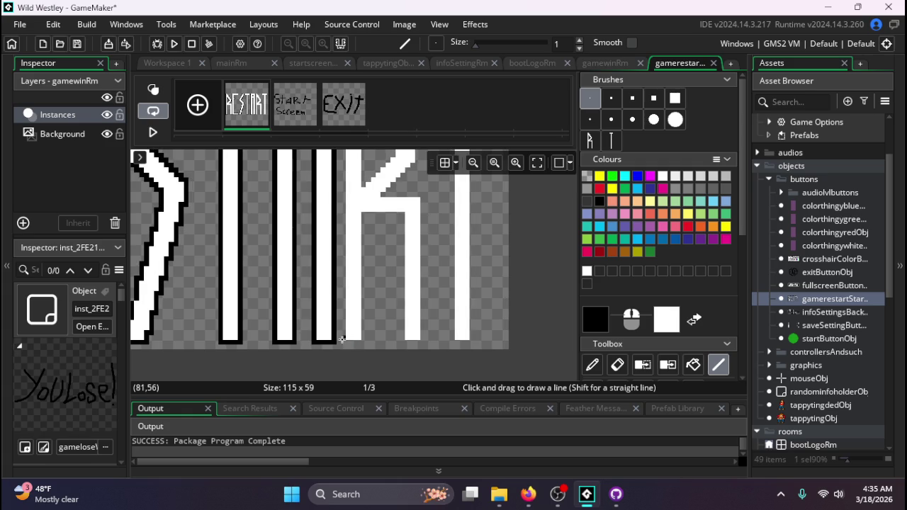
mouse_move(342, 341)
left_mouse_down()
mouse_move(380, 341)
mouse_move(364, 341)
mouse_move(372, 219)
mouse_move(364, 215)
mouse_move(399, 214)
mouse_move(402, 337)
mouse_move(418, 342)
mouse_move(422, 197)
mouse_move(392, 194)
left_mouse_up()
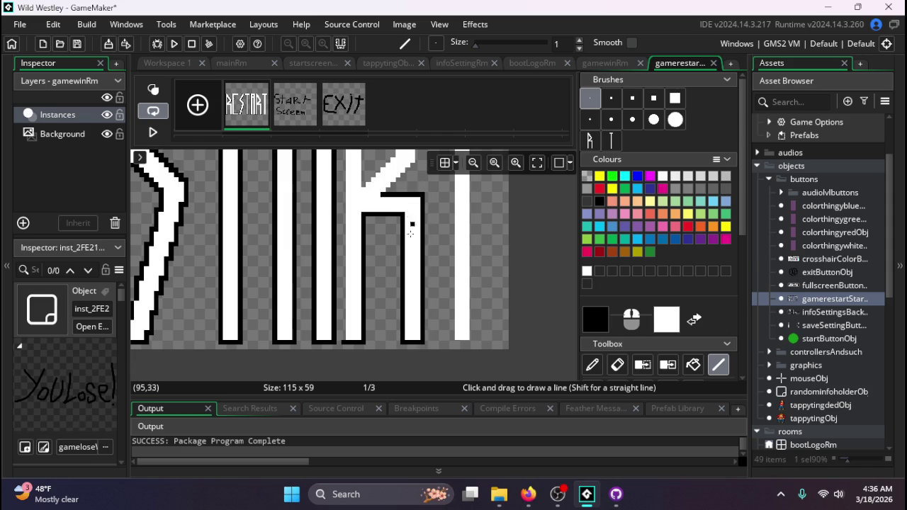
scroll(411, 233, "up", 3)
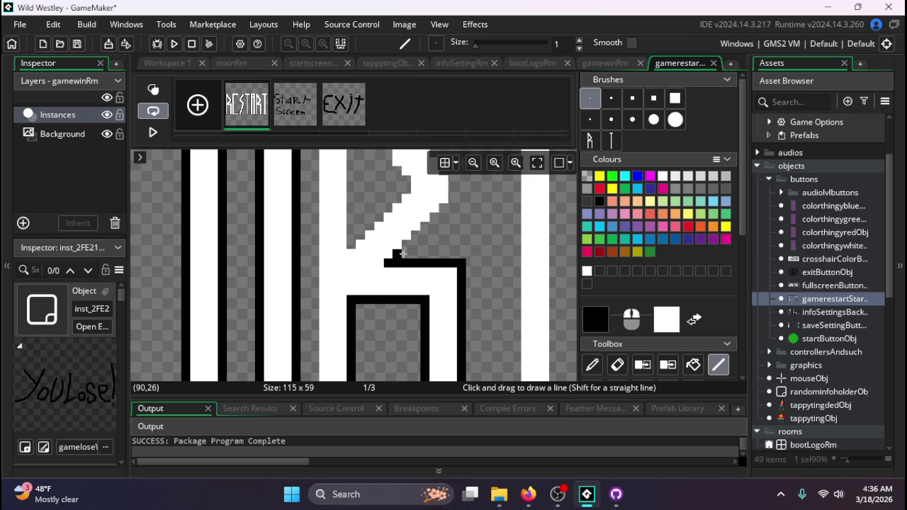
mouse_move(401, 254)
left_mouse_down()
mouse_move(424, 221)
mouse_move(459, 197)
mouse_move(392, 260)
mouse_move(403, 258)
left_mouse_up()
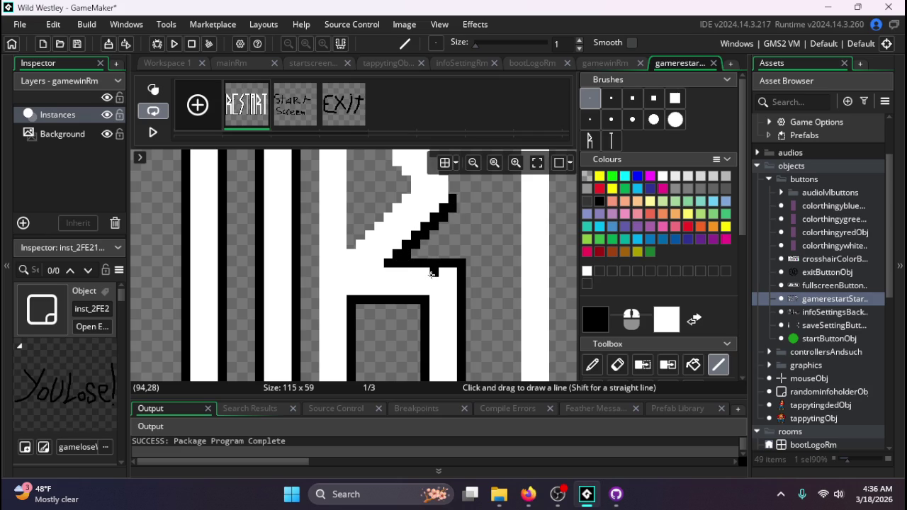
scroll(430, 279, "up", 2)
mouse_move(447, 264)
left_mouse_down()
mouse_move(451, 246)
mouse_move(436, 228)
mouse_move(430, 303)
left_mouse_up()
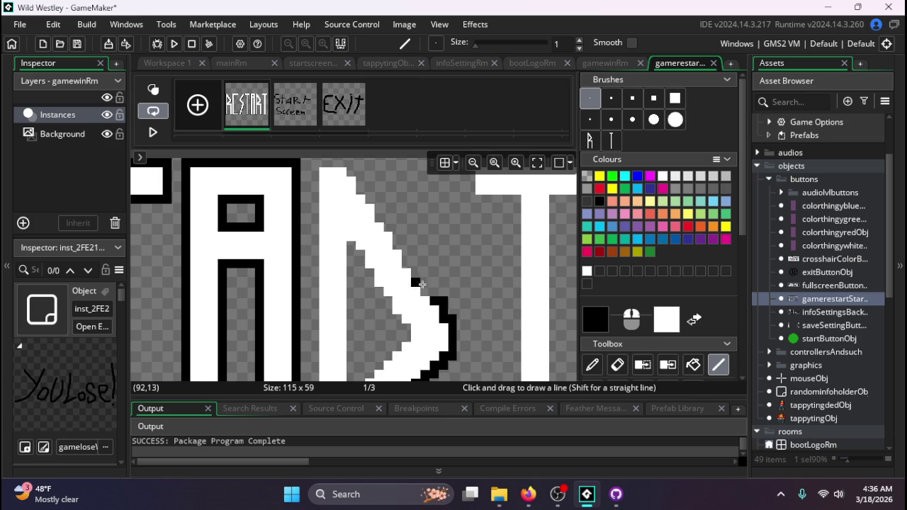
left_click(429, 290)
mouse_move(429, 290)
left_mouse_down()
mouse_move(409, 245)
mouse_move(380, 225)
mouse_move(380, 203)
mouse_move(354, 167)
mouse_move(325, 166)
mouse_move(316, 185)
mouse_move(315, 312)
left_mouse_up()
- Outline the R's left edge and the inside of its bowl in black
scroll(318, 294, "down", 1)
left_click(316, 299)
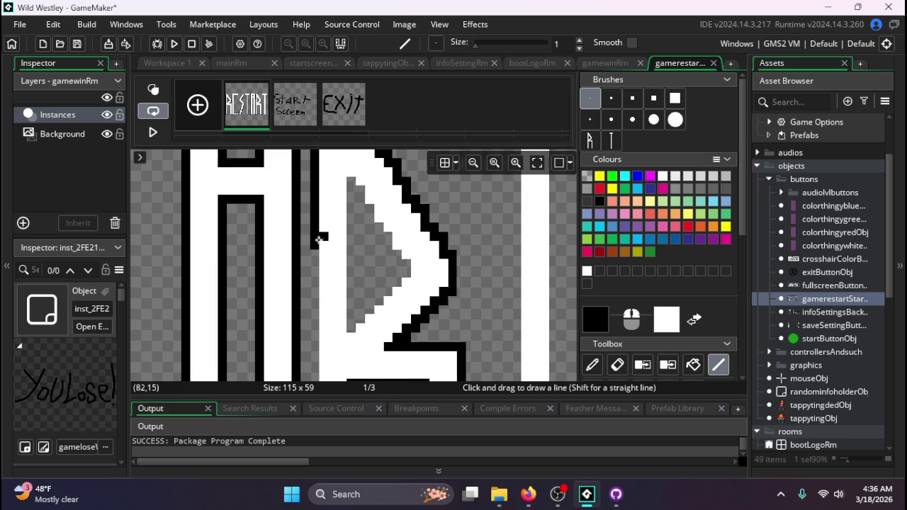
mouse_move(314, 245)
left_mouse_down()
mouse_move(312, 369)
mouse_move(314, 159)
left_mouse_up()
scroll(313, 369, "down", 3)
scroll(317, 232, "up", 2)
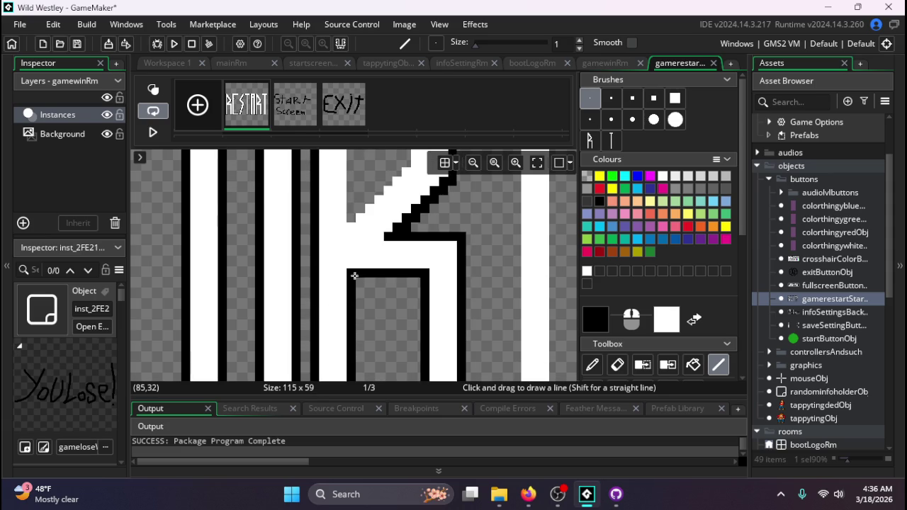
scroll(354, 278, "up", 2)
scroll(350, 296, "up", 2)
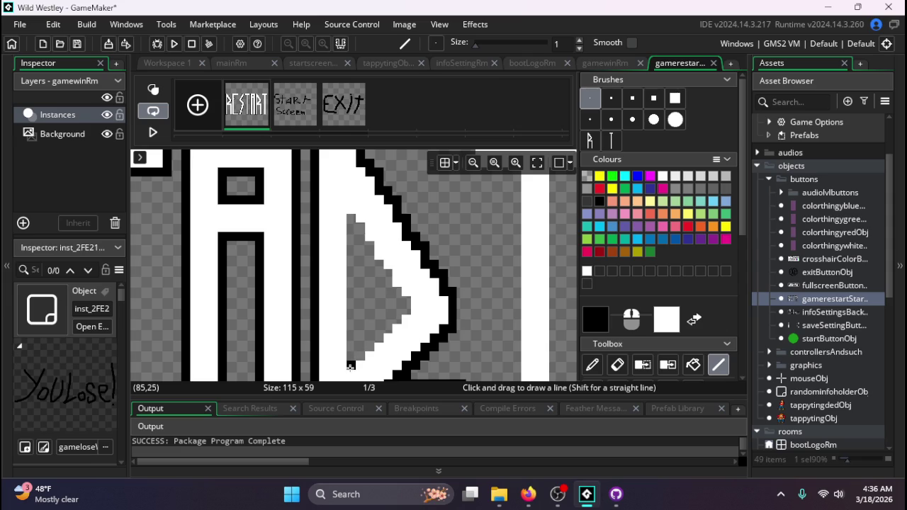
mouse_move(349, 365)
left_mouse_down()
mouse_move(350, 215)
mouse_move(406, 312)
mouse_move(393, 301)
mouse_move(387, 331)
mouse_move(361, 350)
left_mouse_up()
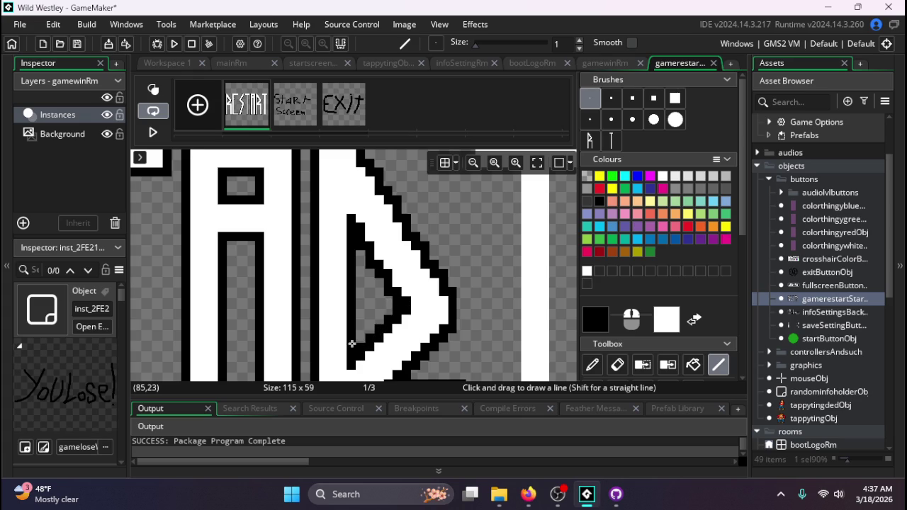
- Draw a black line under the T's stem, undoing a stray stepped stroke
scroll(354, 343, "down", 5)
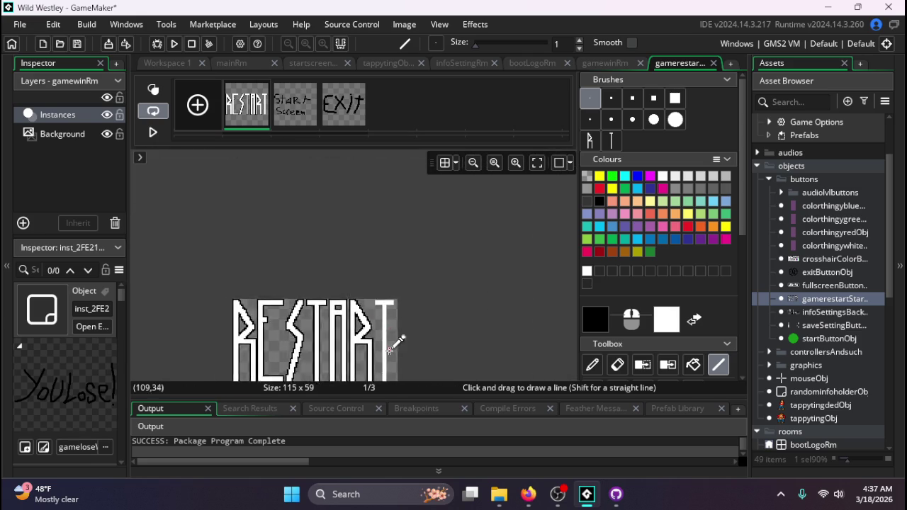
scroll(390, 349, "down", 1)
scroll(390, 354, "up", 3)
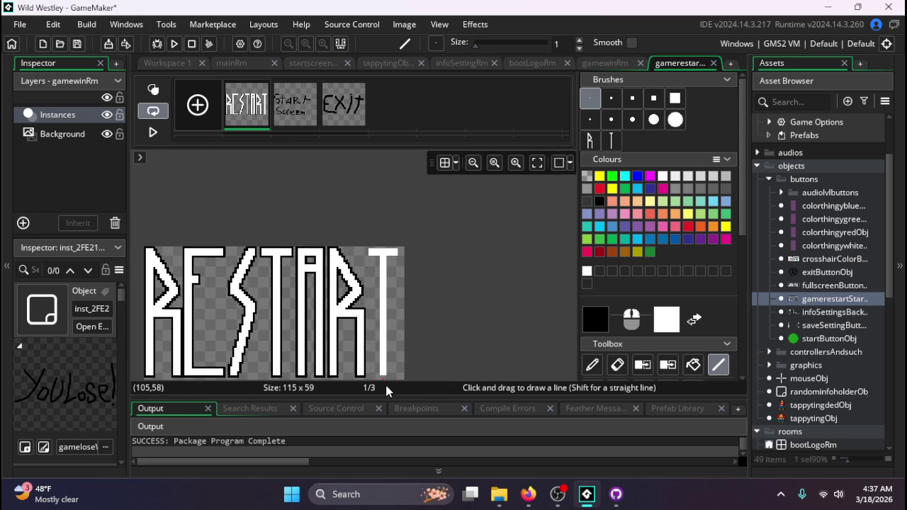
scroll(391, 378, "down", 1)
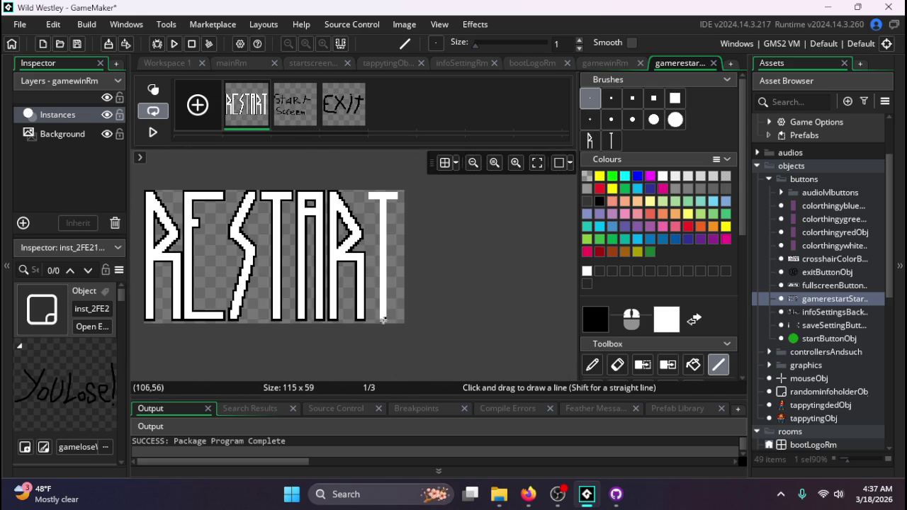
scroll(383, 311, "up", 1)
scroll(386, 311, "up", 3)
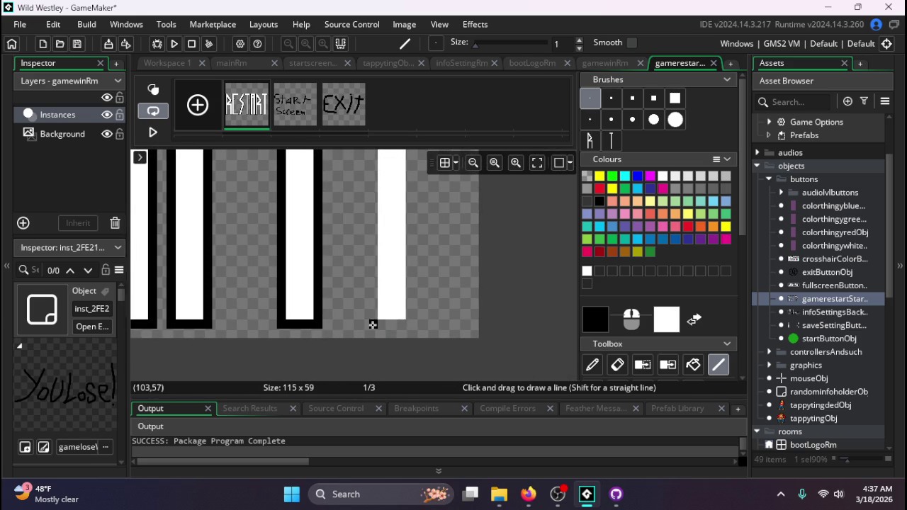
mouse_move(370, 323)
left_mouse_down()
mouse_move(409, 323)
mouse_move(410, 220)
left_mouse_up()
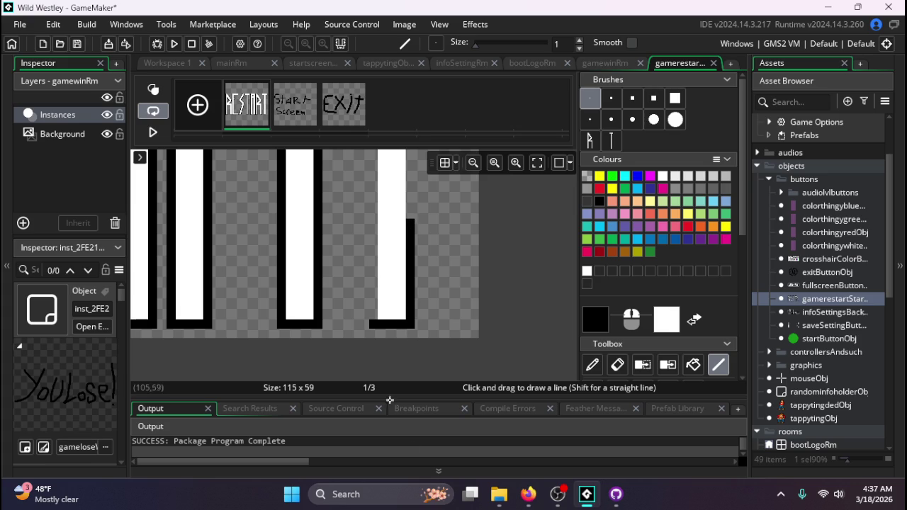
scroll(421, 350, "up", 2)
left_click_drag(410, 362, 390, 234)
key("ctrl+z")
scroll(410, 212, "up", 3)
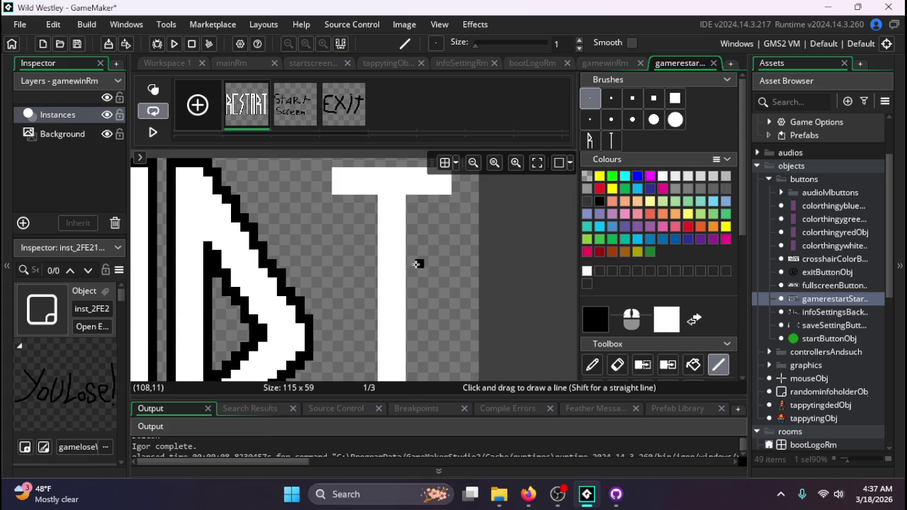
scroll(408, 248, "down", 2)
- Outline the T stem's right edge up to the crossbar and its right end
left_click_drag(410, 224, 414, 348)
scroll(413, 340, "up", 2)
mouse_move(414, 296)
left_mouse_down()
mouse_move(413, 207)
mouse_move(456, 209)
left_mouse_up()
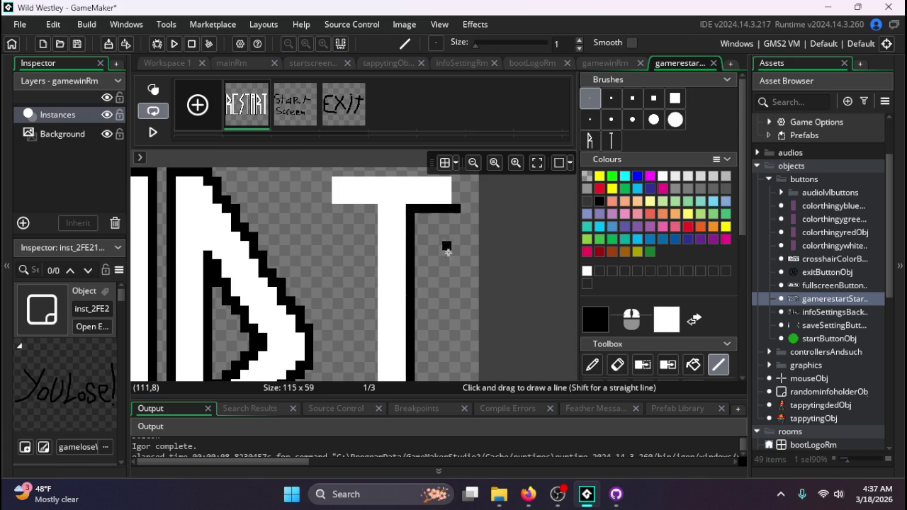
scroll(445, 247, "up", 2)
mouse_move(455, 282)
left_mouse_down()
mouse_move(455, 239)
mouse_move(325, 255)
mouse_move(326, 246)
mouse_move(328, 280)
mouse_move(371, 279)
mouse_move(374, 397)
left_mouse_up()
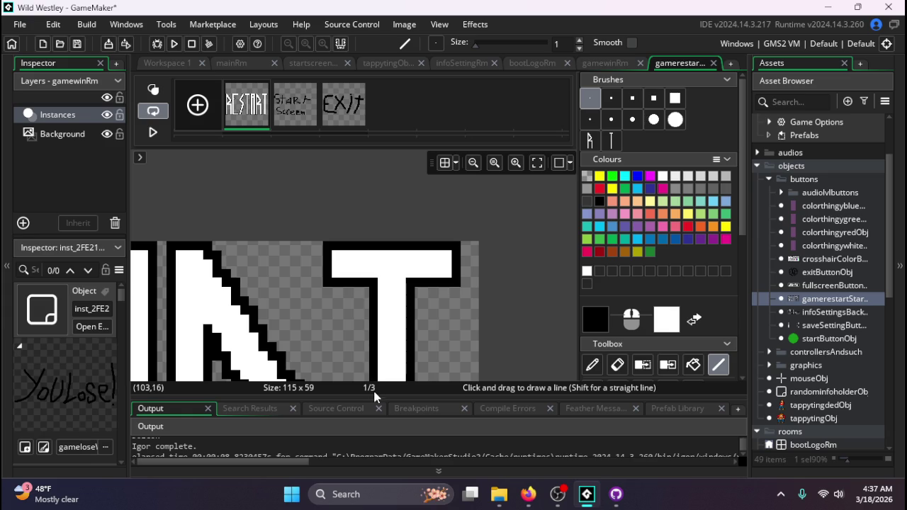
- Outline the T stem's left edge down to the base and add a corner pixel
scroll(374, 333, "down", 3)
left_click_drag(372, 273, 373, 374)
scroll(373, 318, "down", 3)
left_click_drag(374, 236, 373, 347)
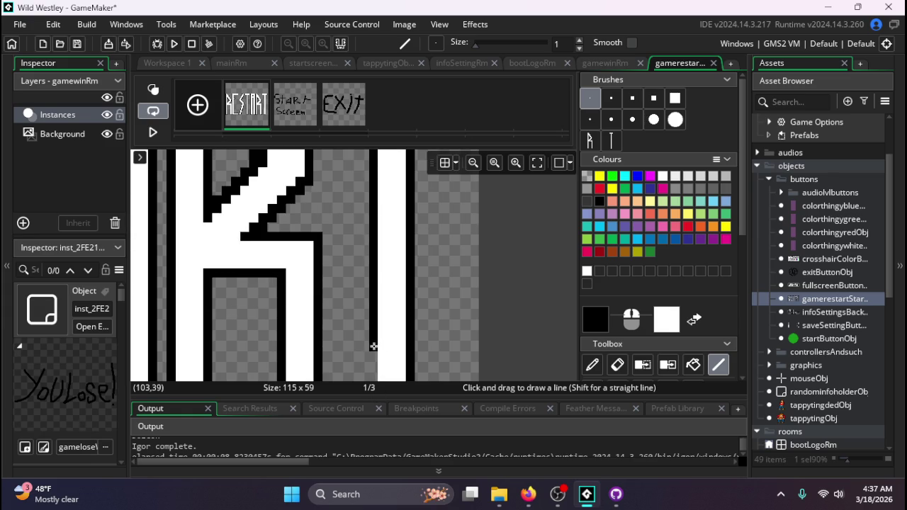
scroll(374, 333, "down", 3)
left_click_drag(373, 280, 373, 352)
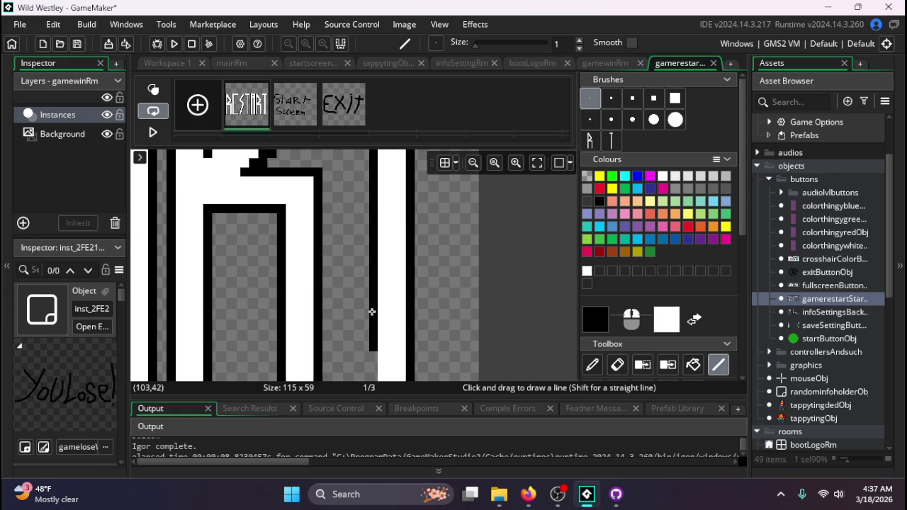
scroll(371, 312, "down", 3)
mouse_move(370, 280)
left_mouse_down()
mouse_move(371, 309)
mouse_move(373, 212)
left_mouse_up()
left_click(428, 328)
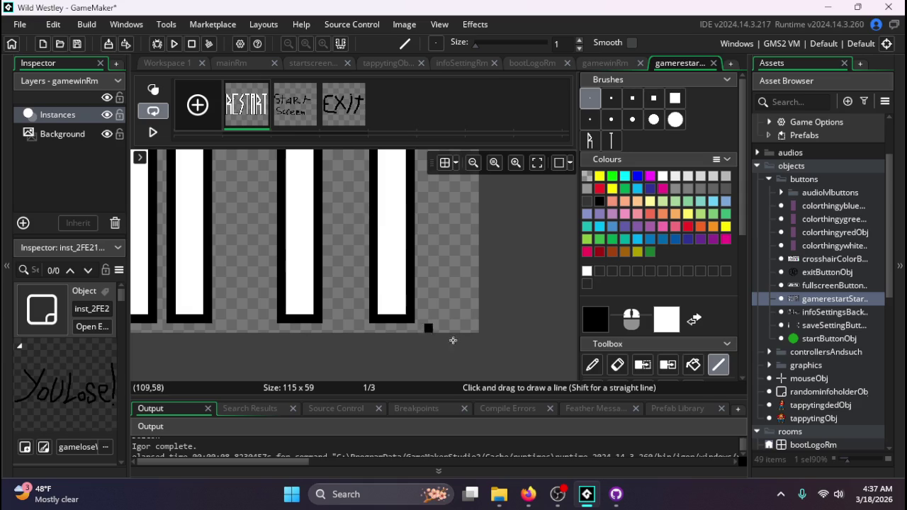
- Switch to the bootLogoRm room editor tab
scroll(486, 328, "down", 5)
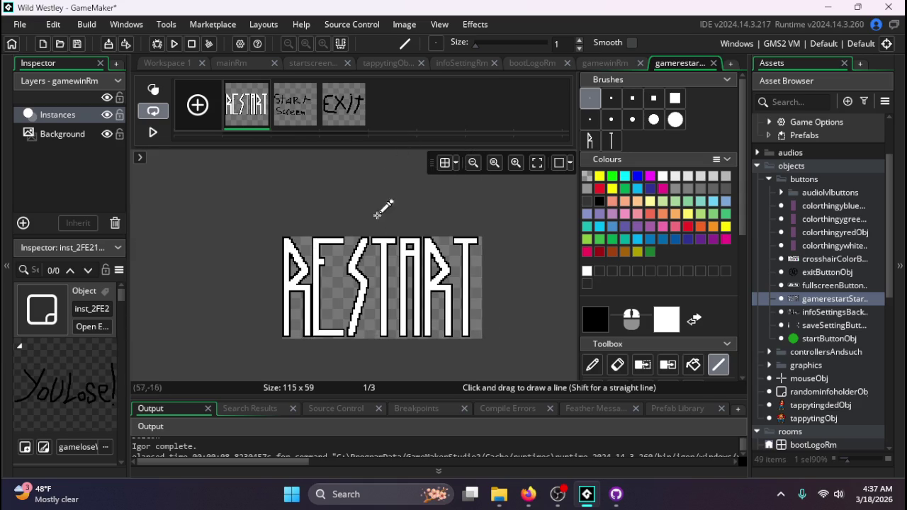
scroll(367, 338, "up", 2)
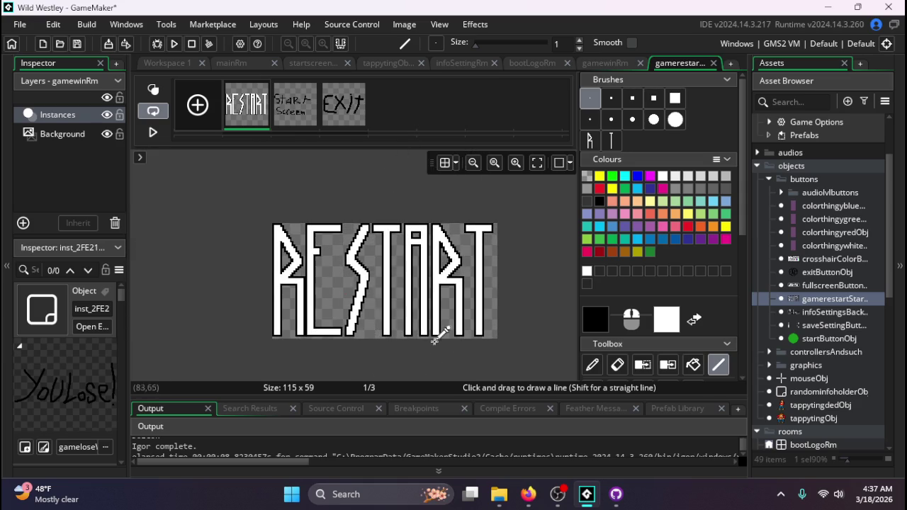
left_click(379, 63)
left_click(461, 63)
left_click_drag(524, 62, 567, 62)
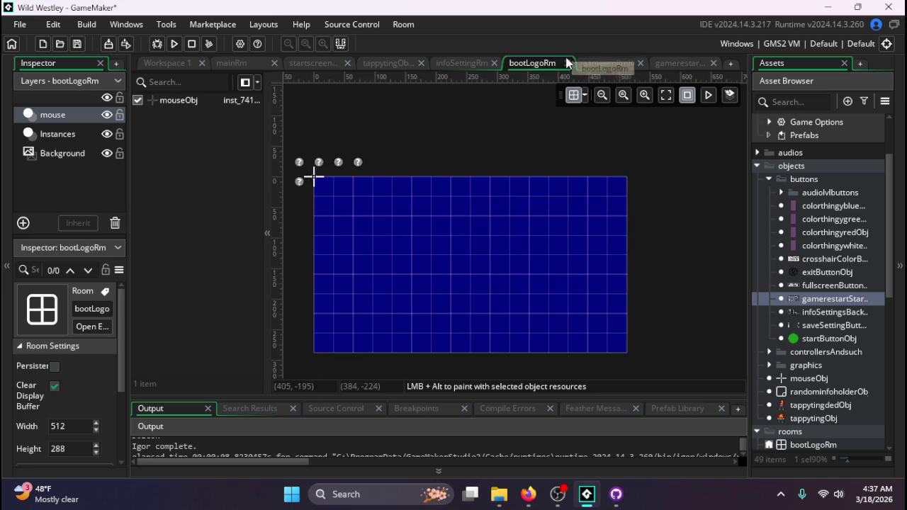
left_click(606, 63)
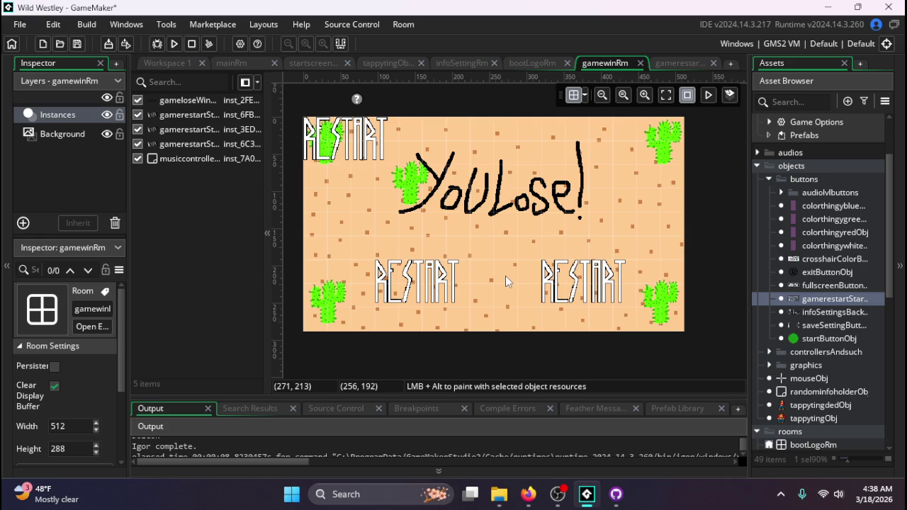
left_click(679, 63)
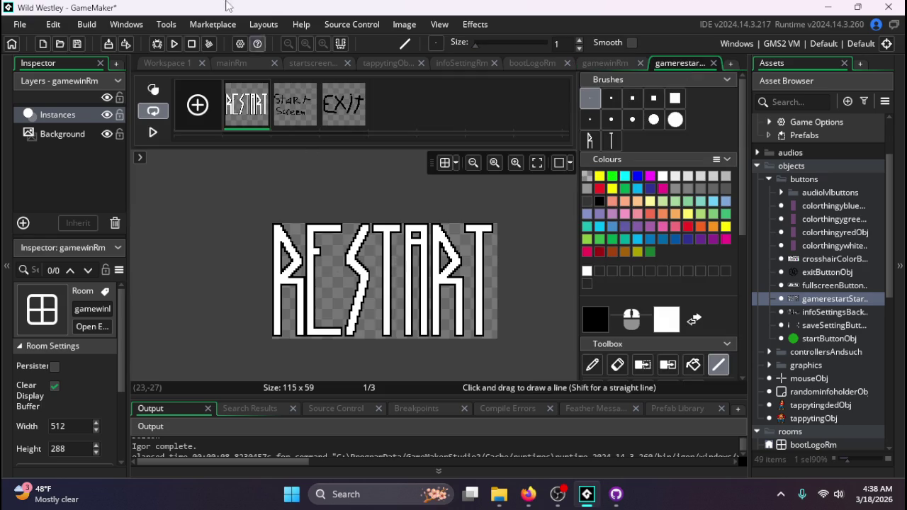
- Select the Start Screen frame and set the Eraser to a 3-pixel brush
left_click(296, 106)
left_click(617, 364)
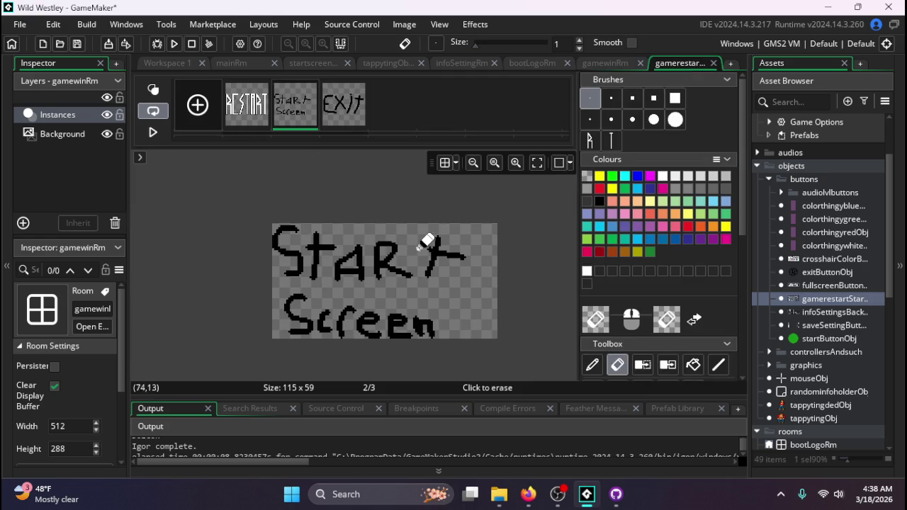
scroll(449, 279, "up", 3)
scroll(449, 279, "down", 3)
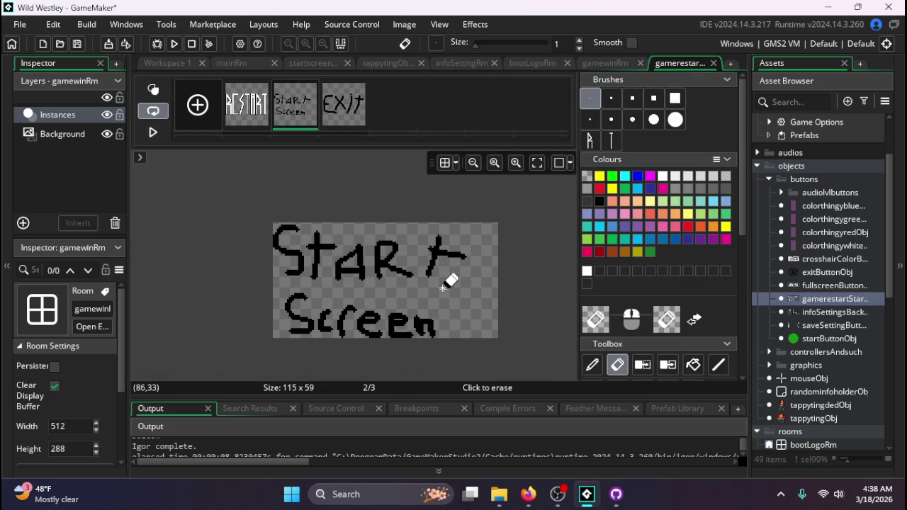
scroll(447, 283, "up", 2)
left_click(590, 119)
scroll(446, 283, "down", 2)
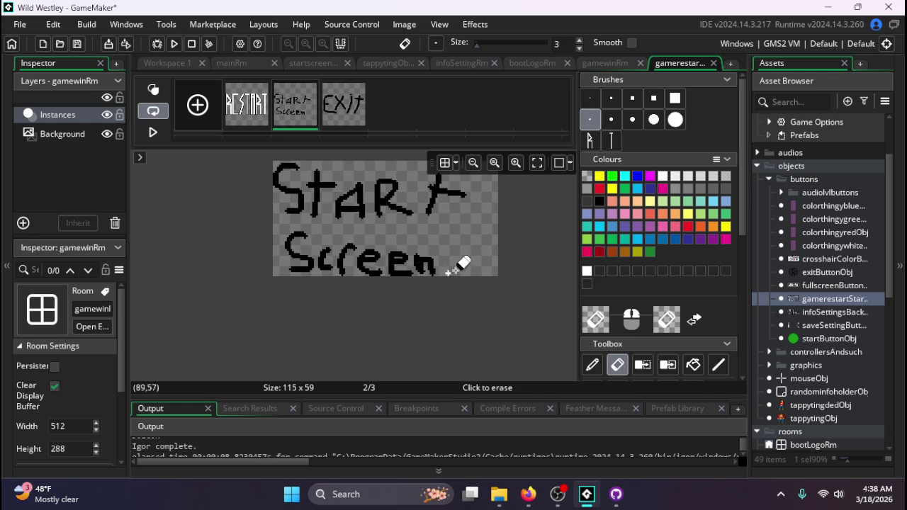
scroll(468, 241, "up", 1)
- Erase all the handwritten Start and Screen strokes from frame 2
mouse_move(472, 236)
left_mouse_down()
mouse_move(375, 248)
mouse_move(428, 255)
mouse_move(348, 257)
mouse_move(481, 263)
mouse_move(464, 245)
mouse_move(428, 257)
mouse_move(462, 243)
mouse_move(249, 247)
mouse_move(323, 236)
mouse_move(266, 235)
left_mouse_up()
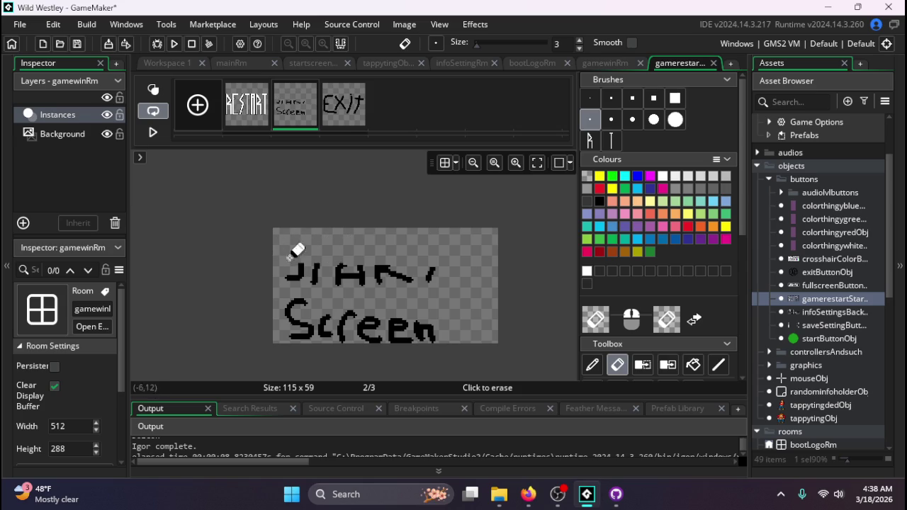
mouse_move(361, 269)
left_mouse_down()
mouse_move(451, 267)
mouse_move(330, 268)
left_mouse_up()
left_click_drag(386, 268, 367, 277)
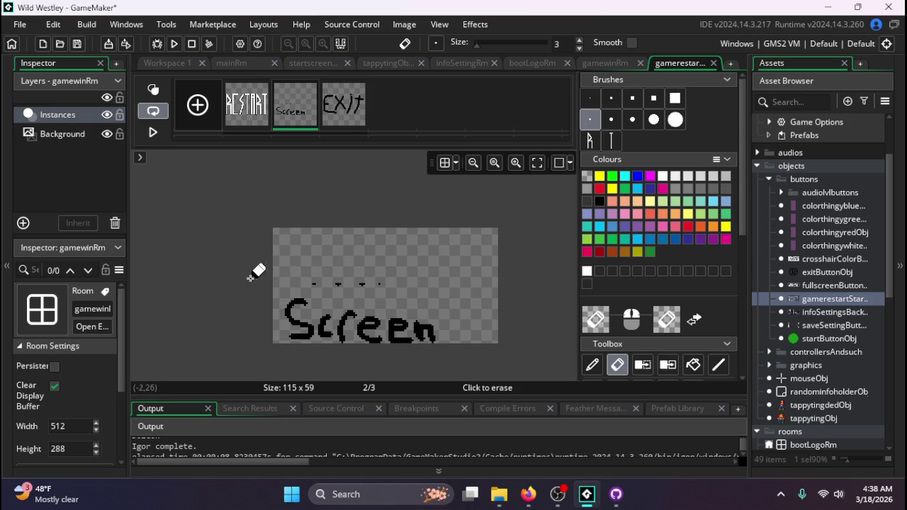
mouse_move(287, 319)
left_mouse_down()
mouse_move(286, 304)
mouse_move(302, 348)
left_mouse_up()
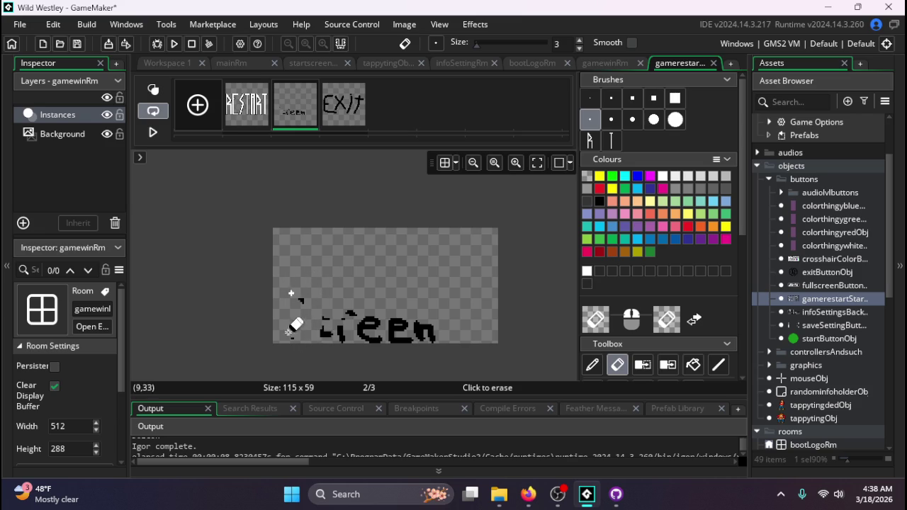
mouse_move(309, 269)
left_mouse_down()
mouse_move(350, 336)
mouse_move(457, 340)
mouse_move(203, 319)
left_mouse_up()
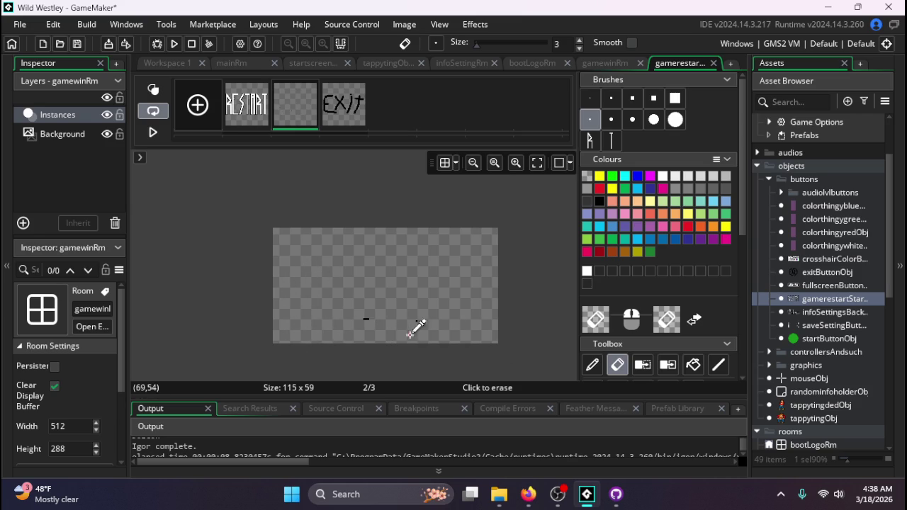
- Return to a 1-pixel Pencil with white as the paint colour
scroll(410, 334, "up", 4)
left_click(675, 119)
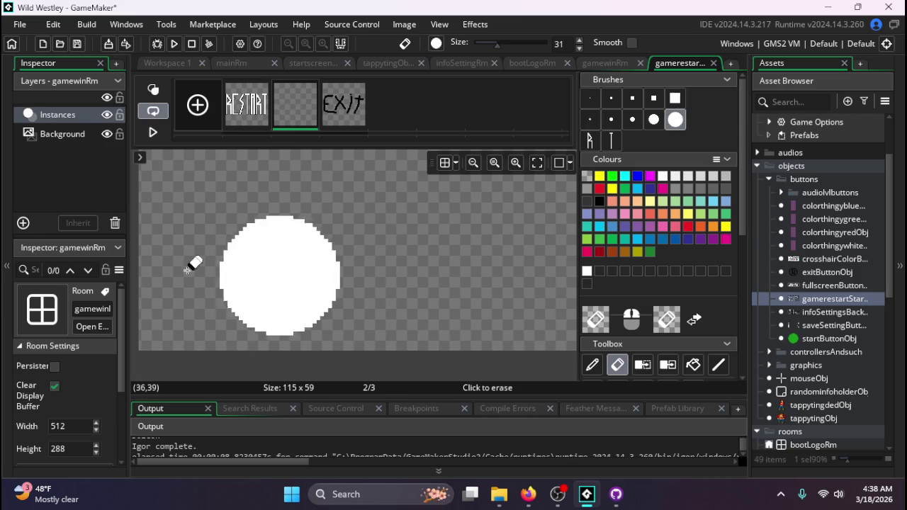
scroll(376, 269, "down", 3)
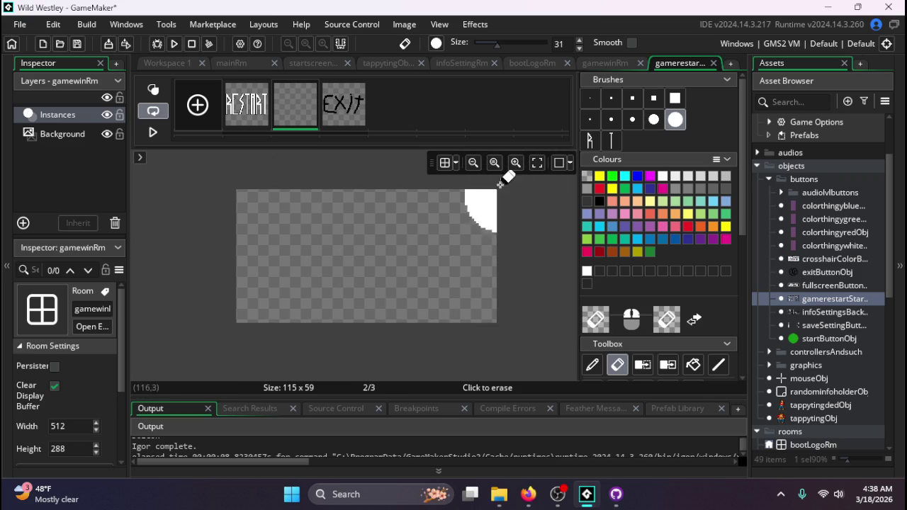
left_click(590, 99)
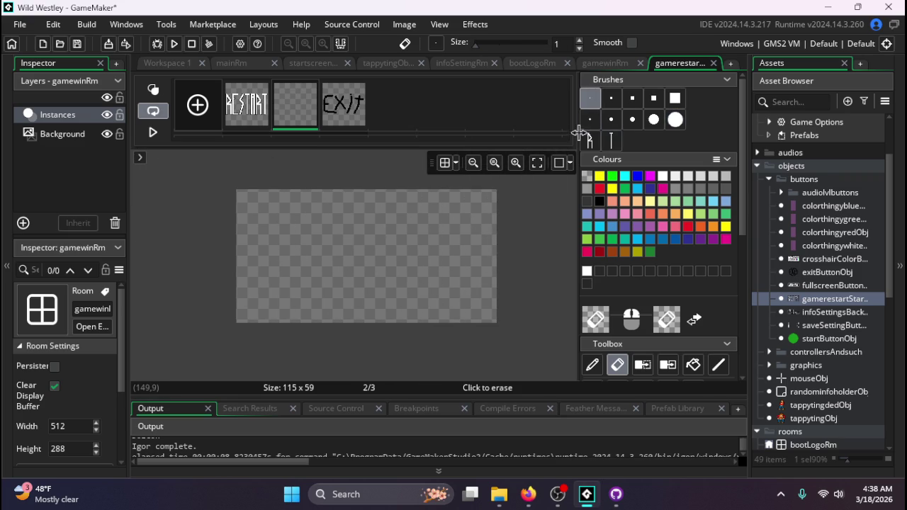
left_click(592, 365)
left_click(694, 320)
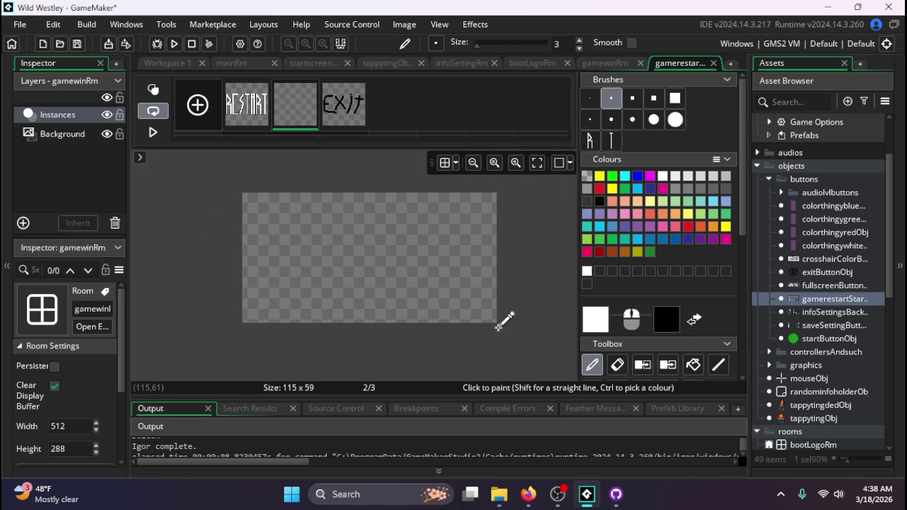
scroll(435, 347, "down", 1)
scroll(299, 277, "up", 3)
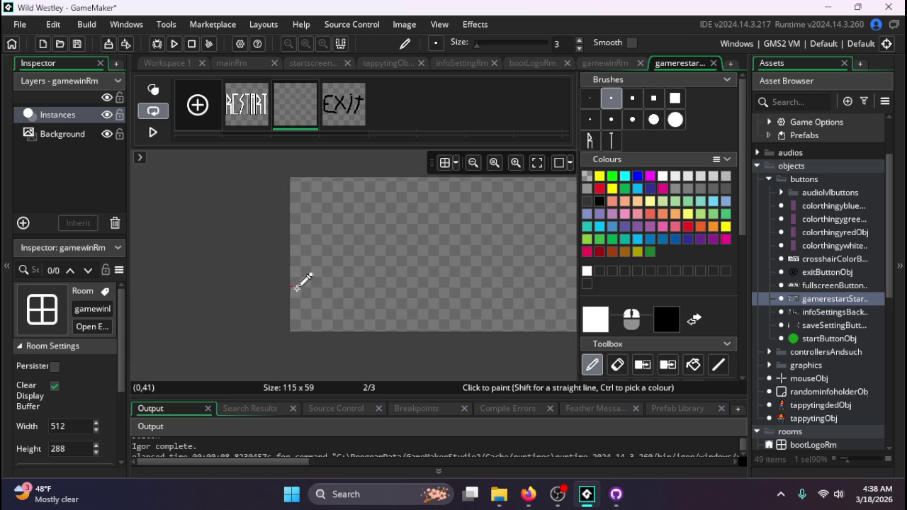
scroll(339, 309, "down", 1)
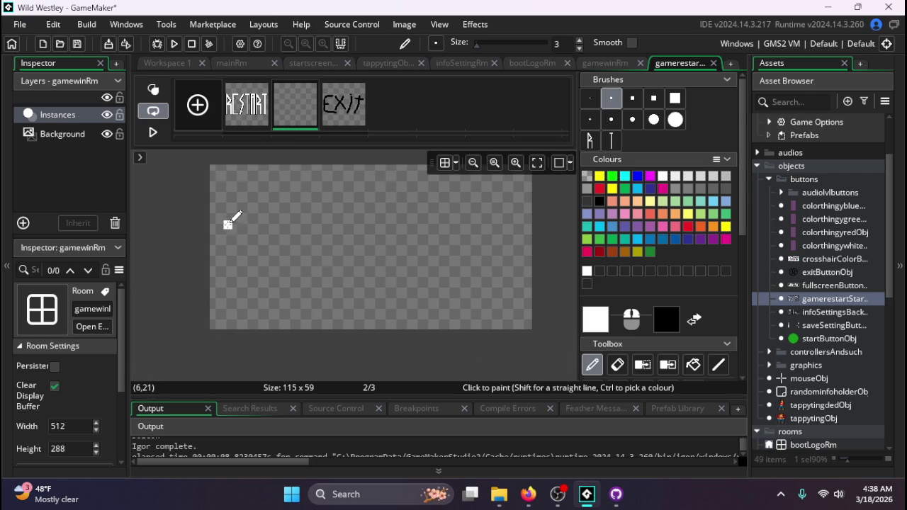
- Draw a white arrowhead triangle at the frame's left edge with straight lines
scroll(228, 225, "up", 1)
left_click(719, 364)
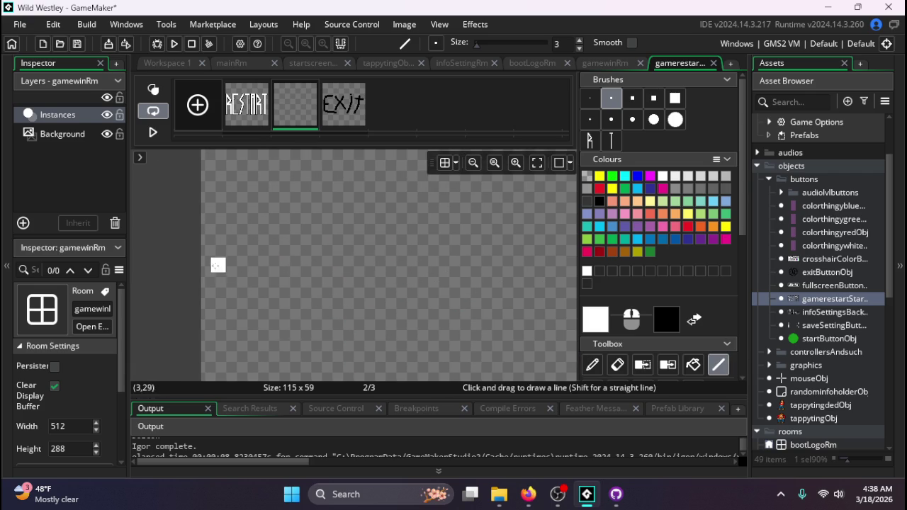
left_click_drag(213, 269, 253, 189)
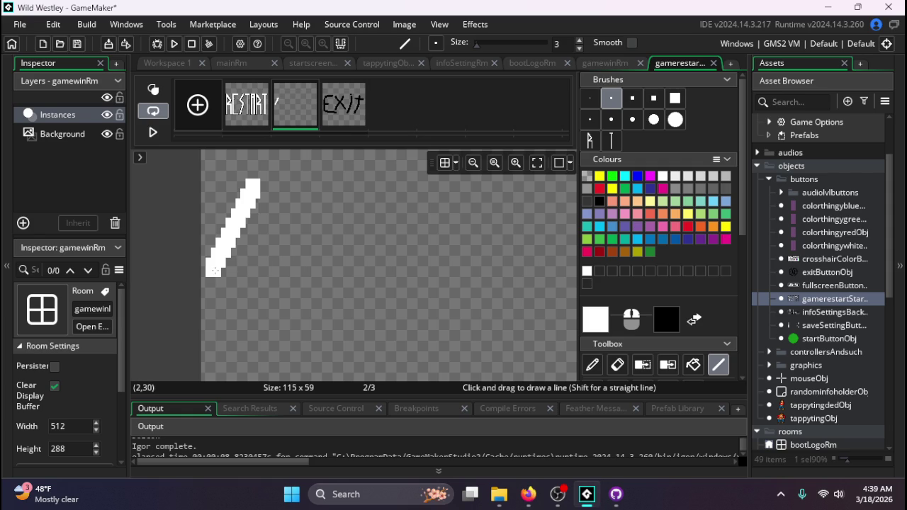
left_click_drag(213, 272, 240, 320)
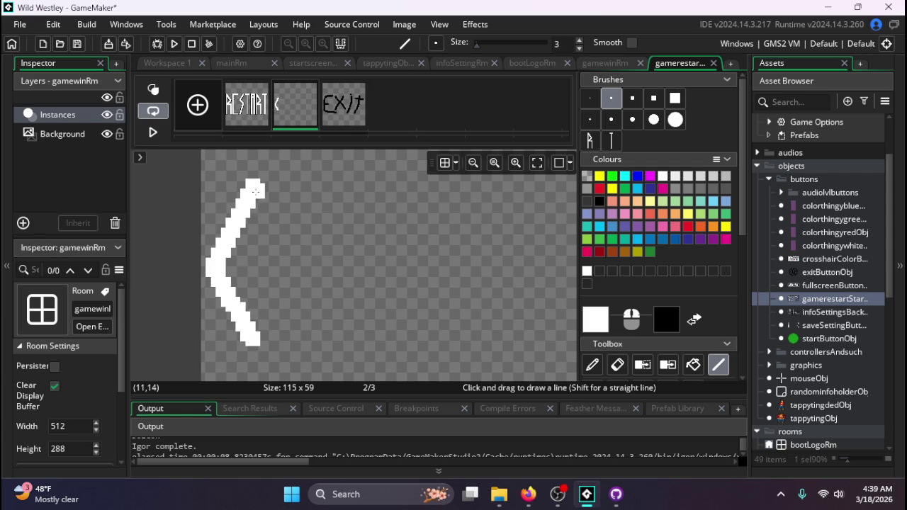
left_click_drag(251, 200, 253, 337)
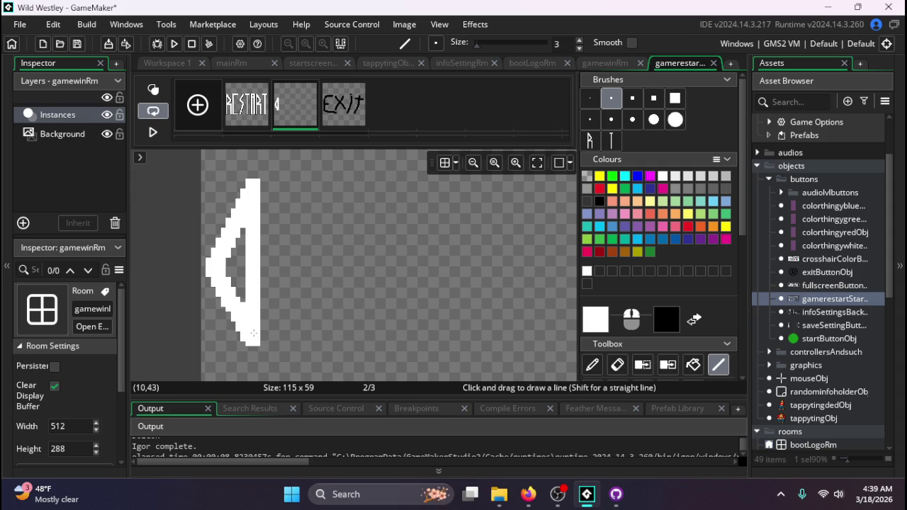
- Bucket-fill the triangle white, then undo back to the open '<' chevron
left_click(693, 364)
left_click(230, 260)
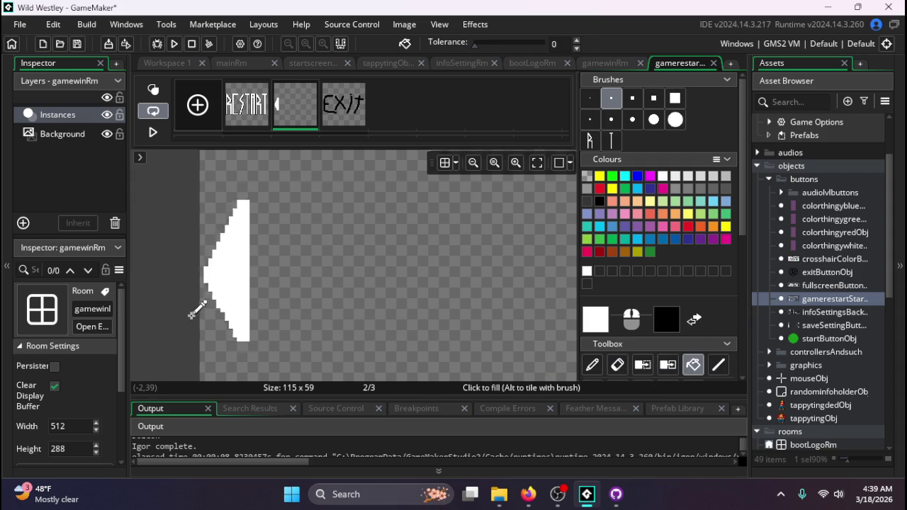
scroll(212, 315, "down", 3)
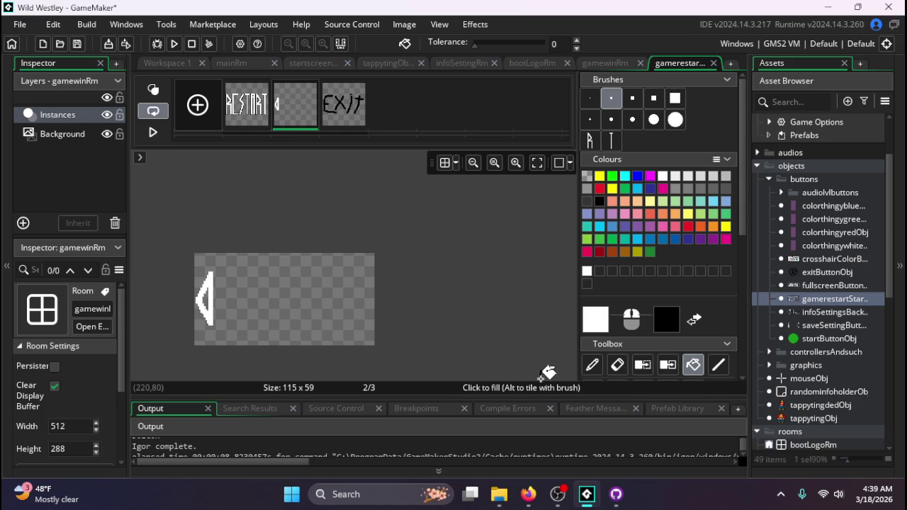
key("ctrl+z")
key("d")
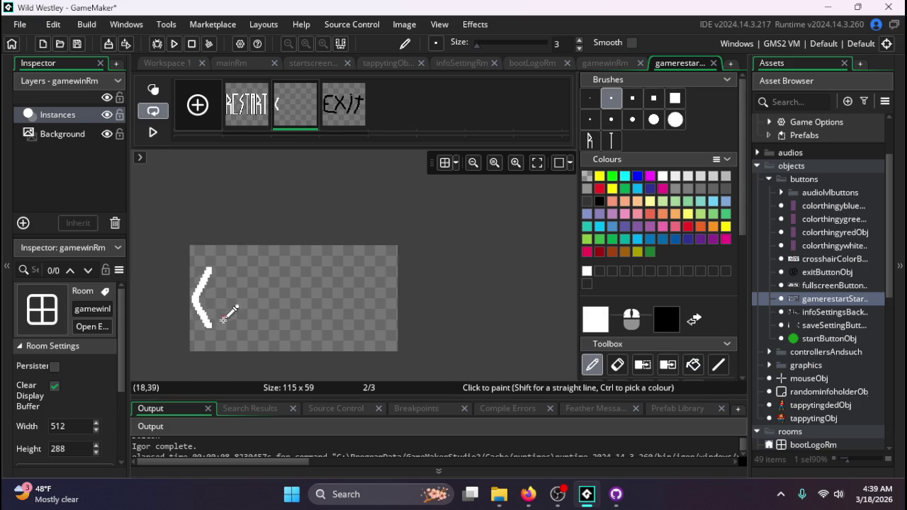
scroll(229, 309, "up", 2)
scroll(262, 361, "up", 1)
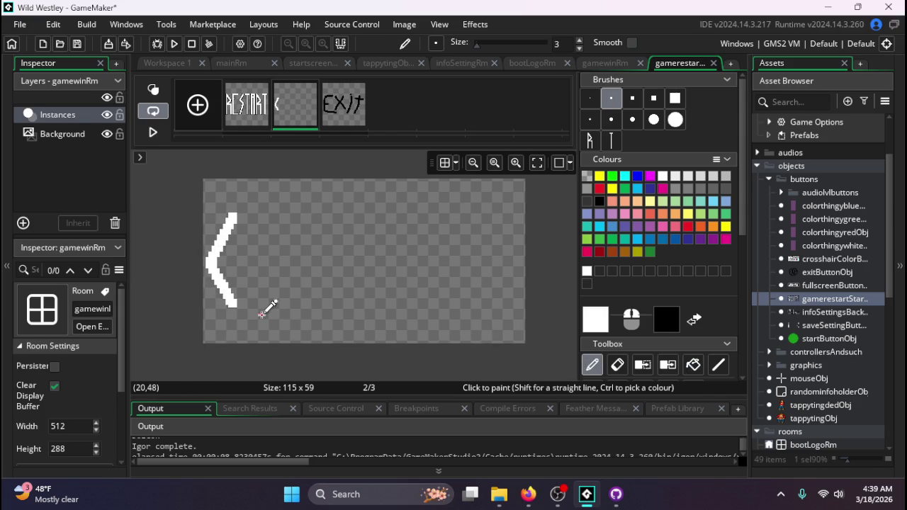
left_click(251, 121)
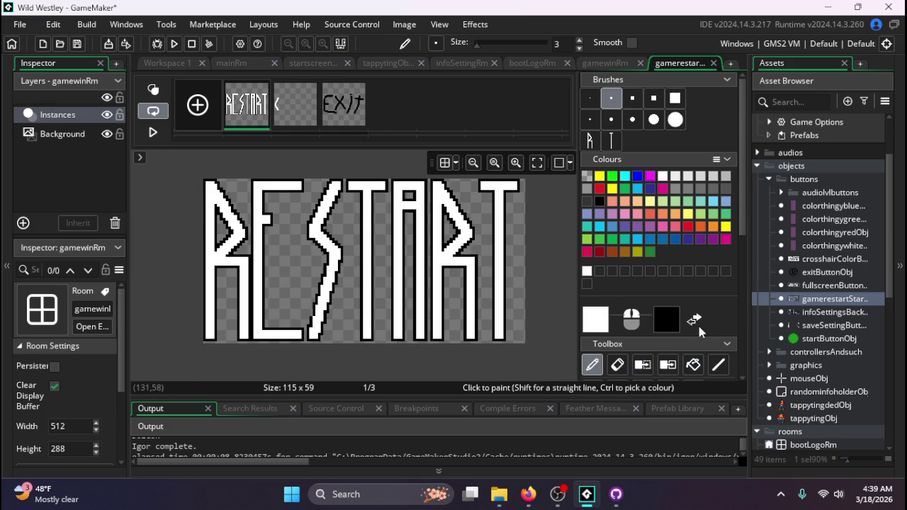
- Rectangle-select the outlined S of RESTART on frame 1
scroll(697, 322, "down", 2)
left_click(615, 340)
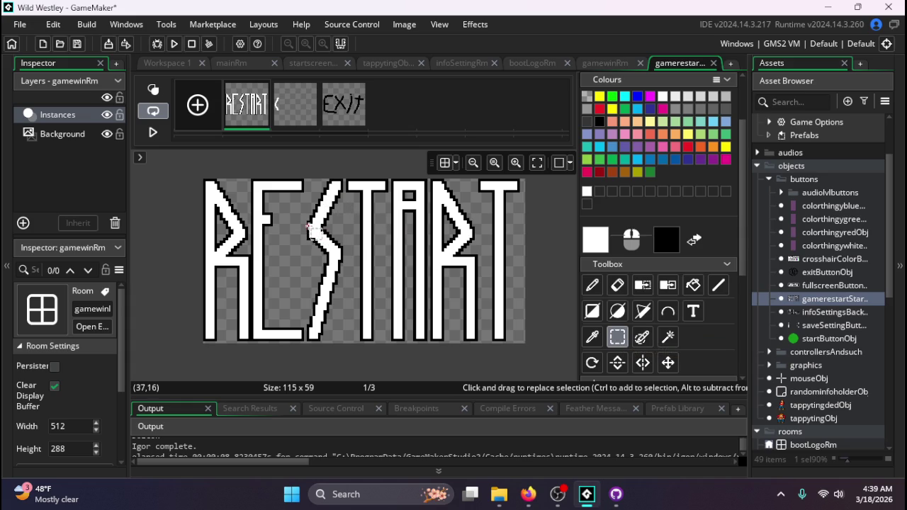
mouse_move(311, 183)
left_mouse_down()
mouse_move(348, 267)
mouse_move(332, 262)
mouse_move(306, 196)
left_mouse_up()
mouse_move(309, 340)
left_mouse_down()
mouse_move(346, 192)
mouse_move(303, 338)
left_mouse_up()
left_click_drag(309, 340, 341, 177)
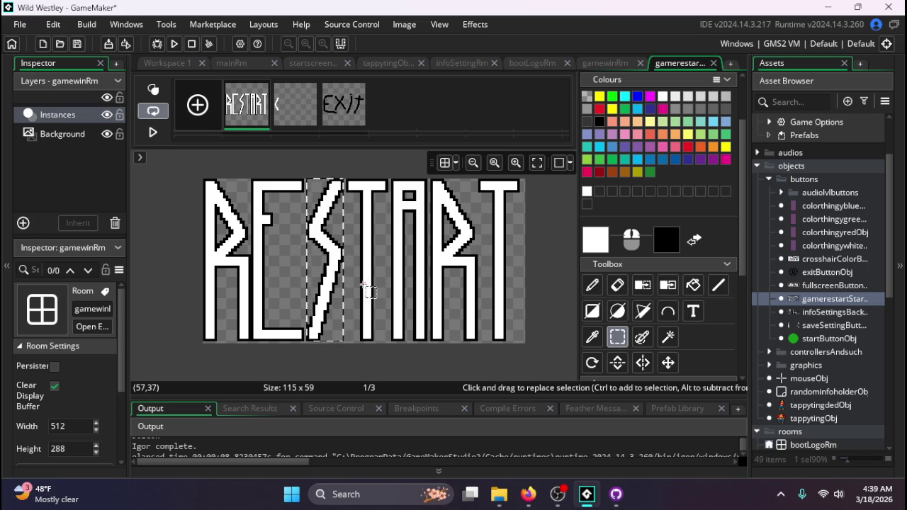
- Copy the S onto frame 2 and place it just right of the chevron
key("p")
left_click(298, 125)
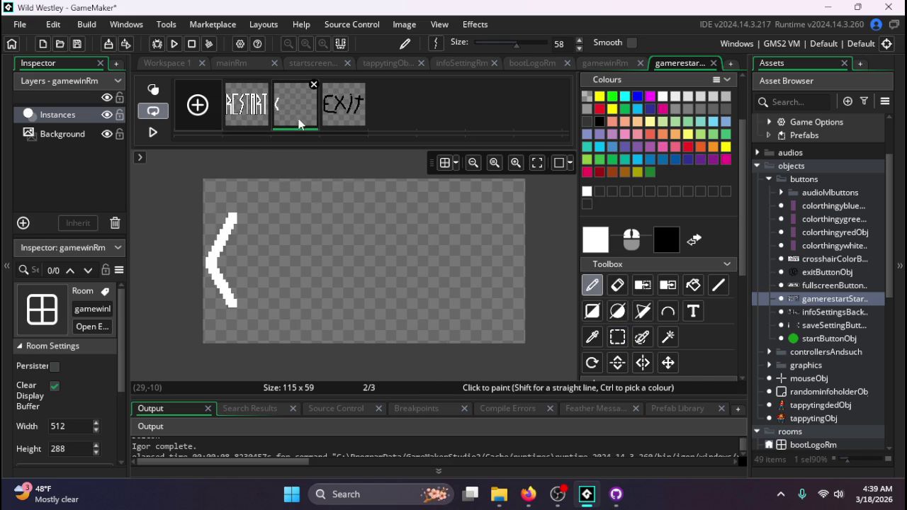
key("ctrl+v")
mouse_move(305, 284)
left_mouse_down()
mouse_move(281, 262)
mouse_move(264, 261)
left_mouse_up()
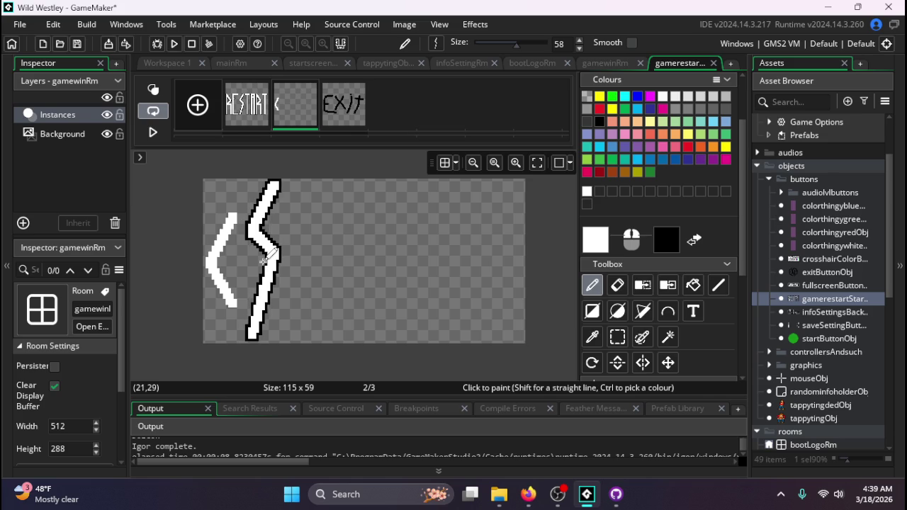
left_click(262, 85)
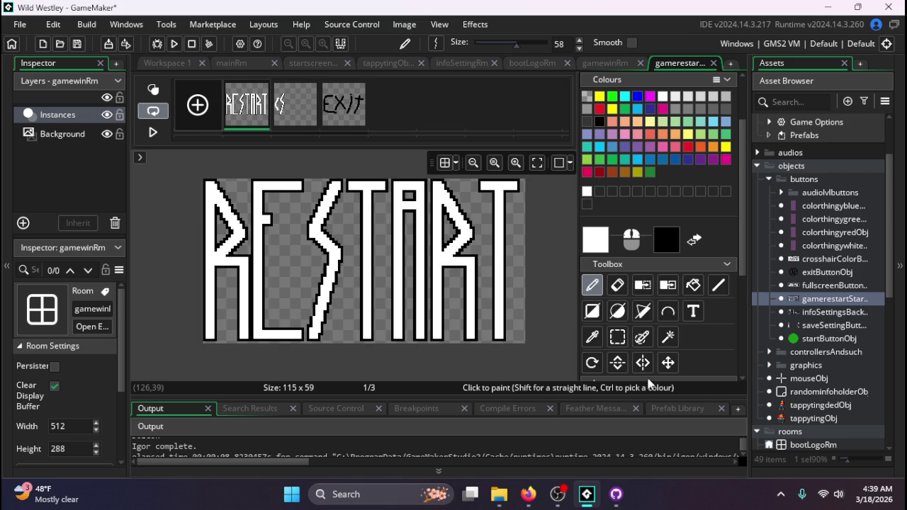
left_click(623, 344)
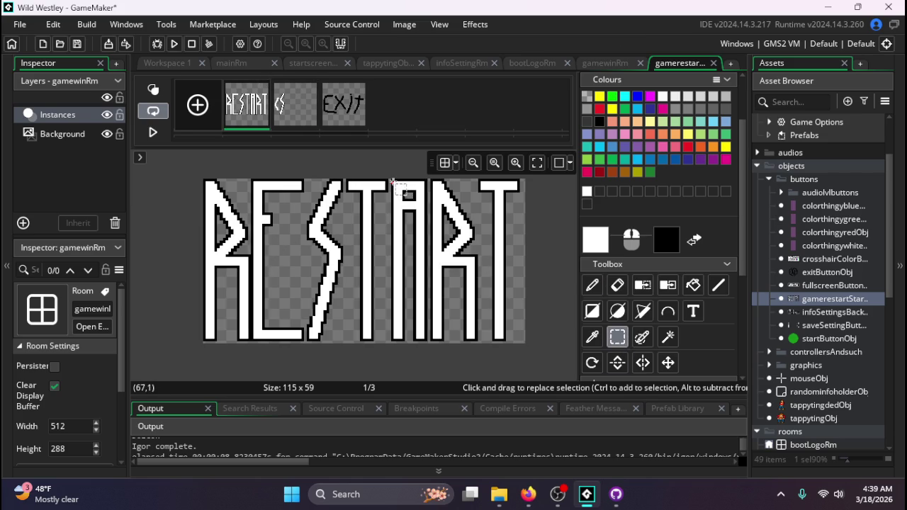
mouse_move(392, 180)
left_mouse_down()
mouse_move(425, 255)
mouse_move(426, 340)
left_mouse_up()
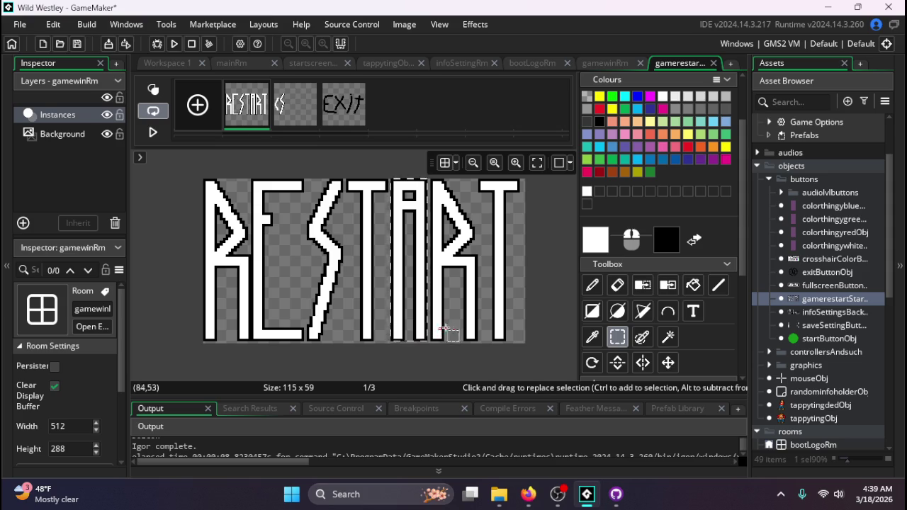
key("d")
left_click(304, 96)
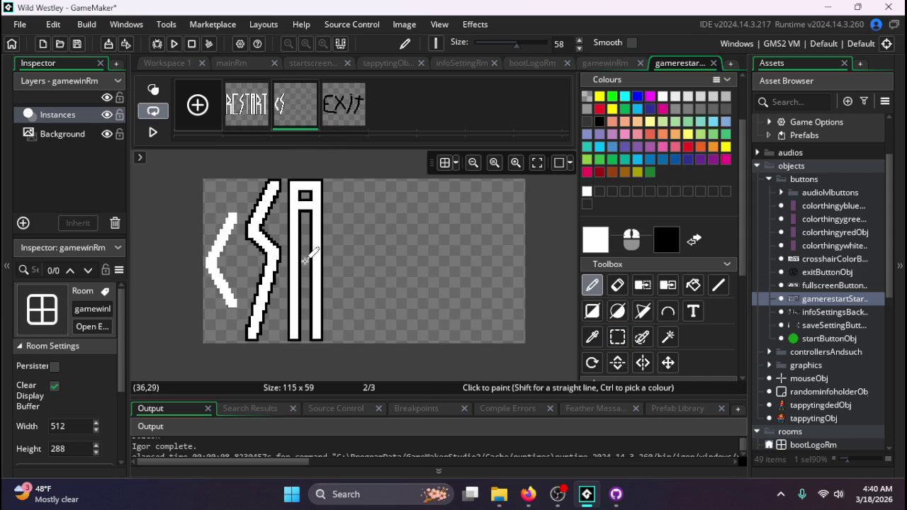
left_click(305, 260)
scroll(303, 193, "up", 5)
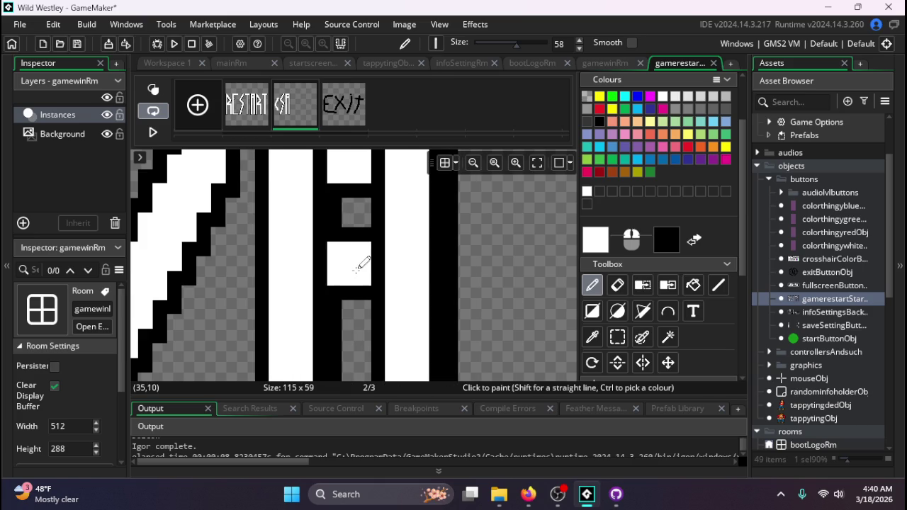
scroll(358, 261, "down", 4)
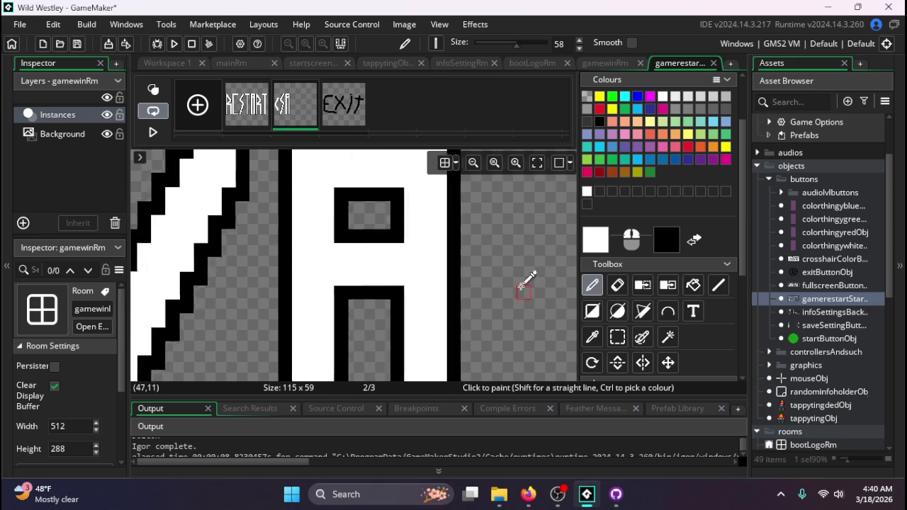
scroll(388, 268, "down", 3)
scroll(397, 348, "up", 2)
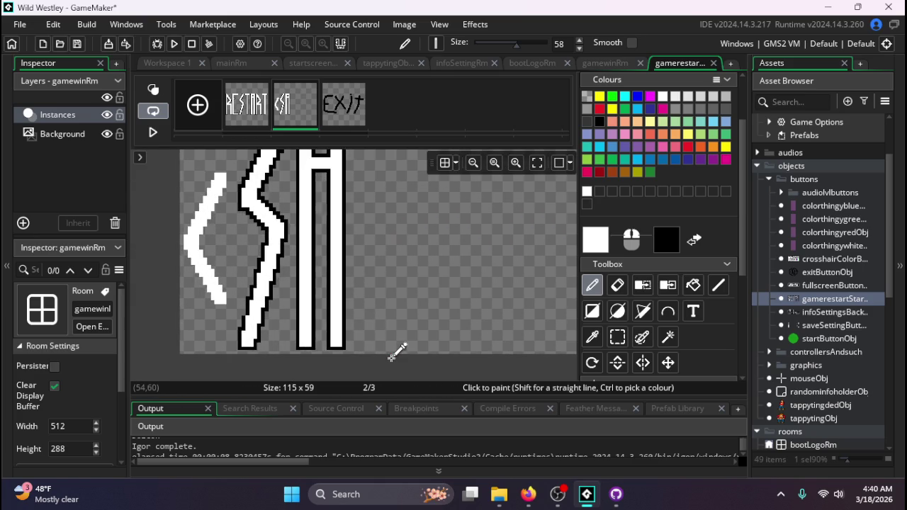
key("ctrl+z")
key("ctrl+z")
key("ctrl+z")
scroll(348, 323, "down", 3)
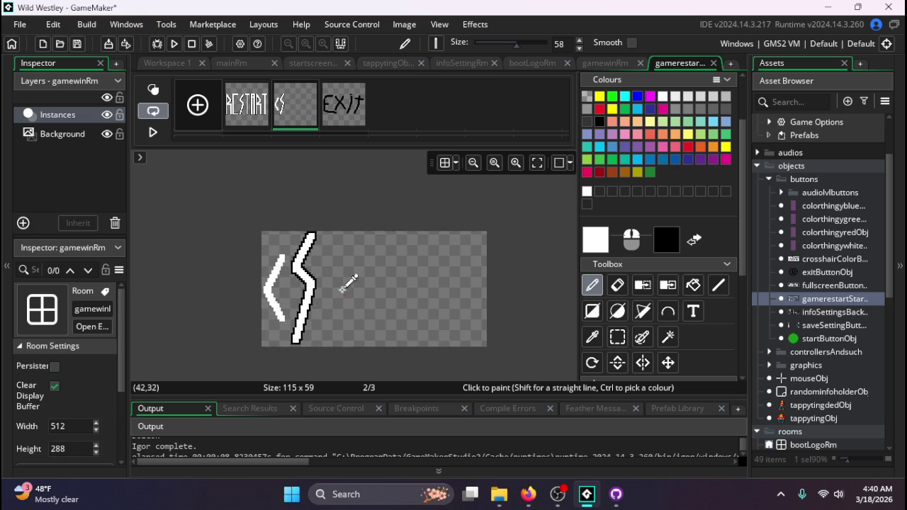
scroll(345, 323, "up", 1)
key("ctrl+y")
key("ctrl+y")
key("ctrl+y")
scroll(343, 328, "up", 1)
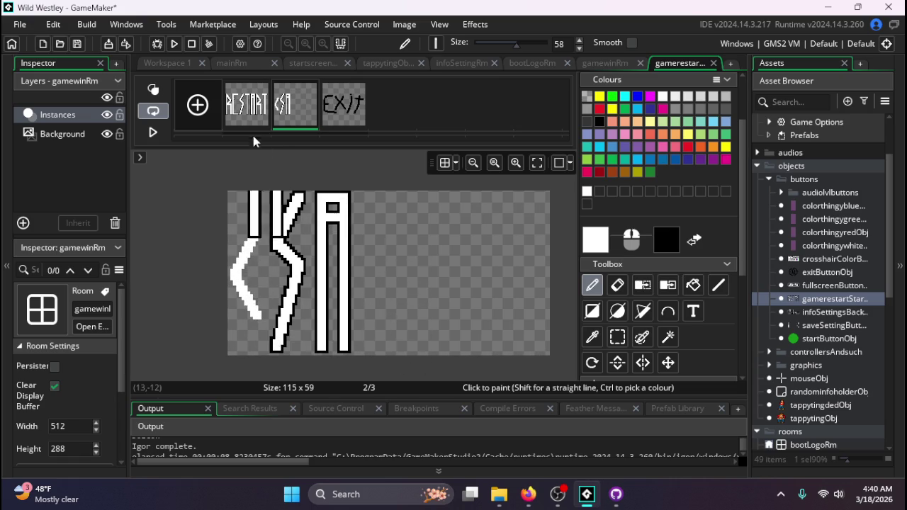
left_click(243, 107)
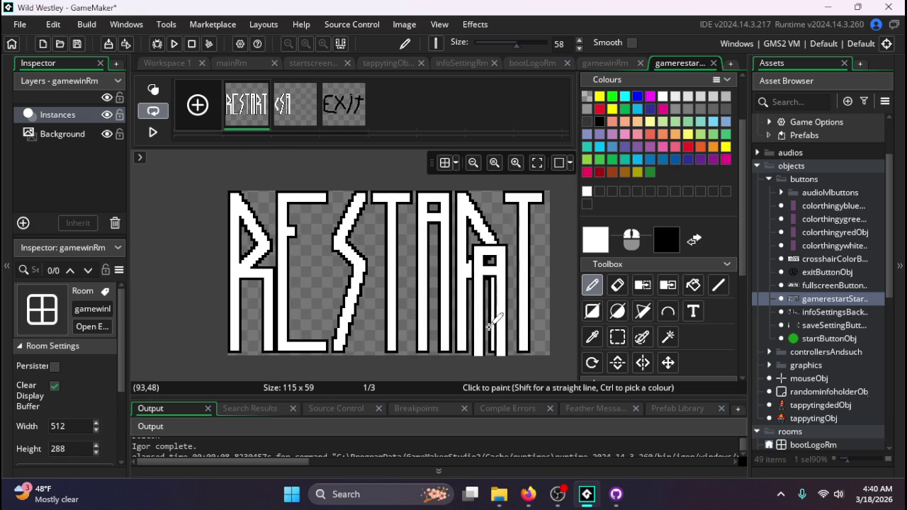
left_click(291, 117)
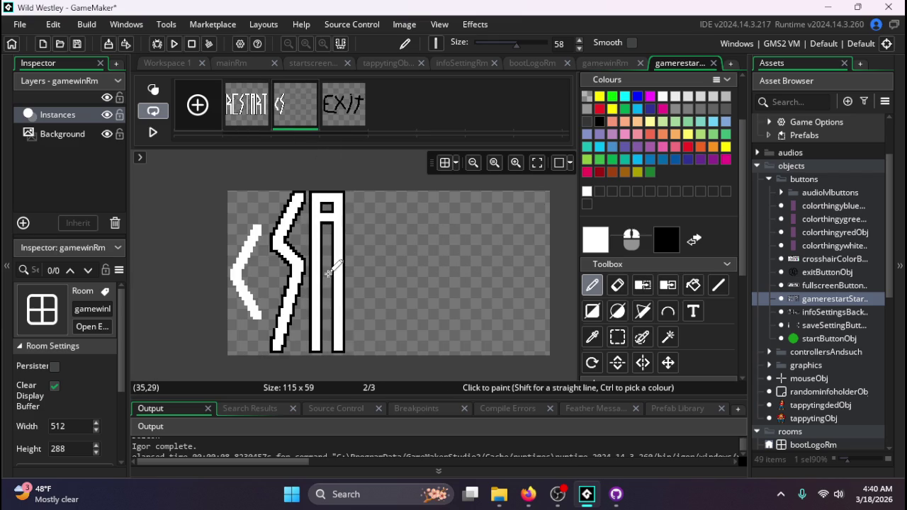
left_click(330, 271)
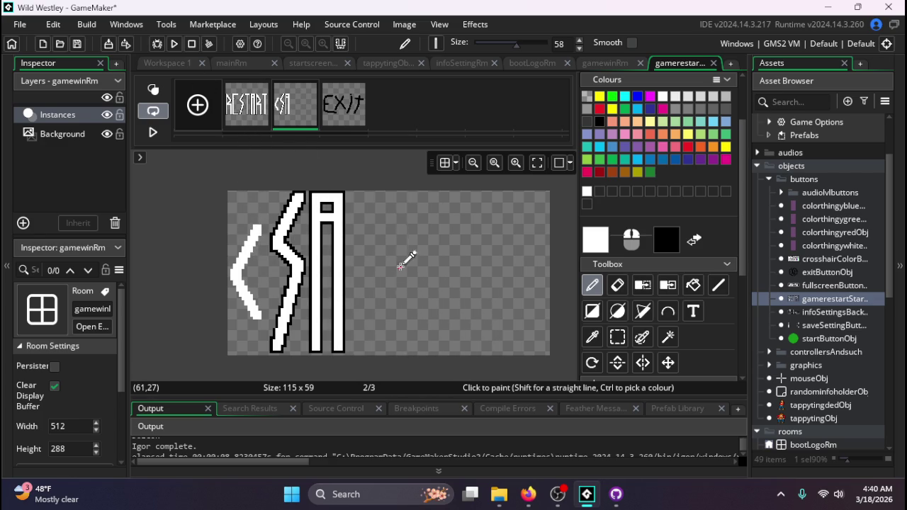
left_click(246, 117)
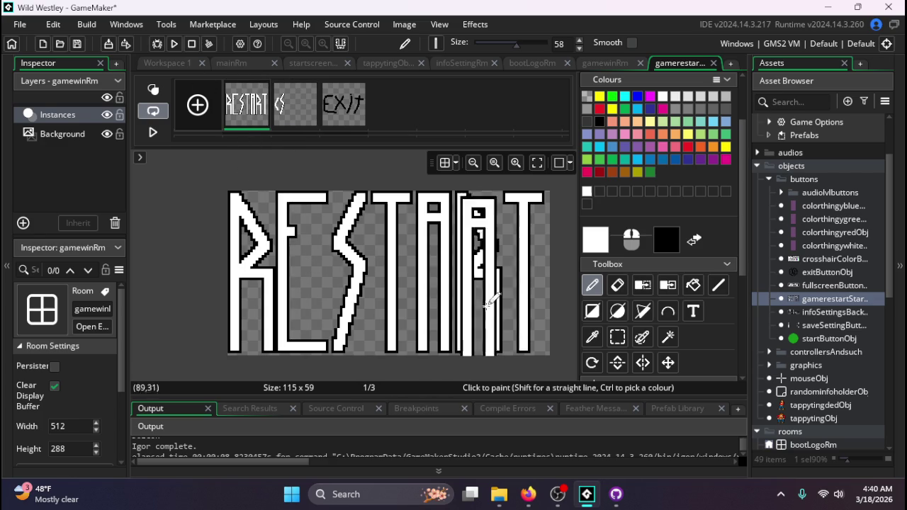
- Copy the first T of RESTART and paste it onto frame 2
left_click(616, 339)
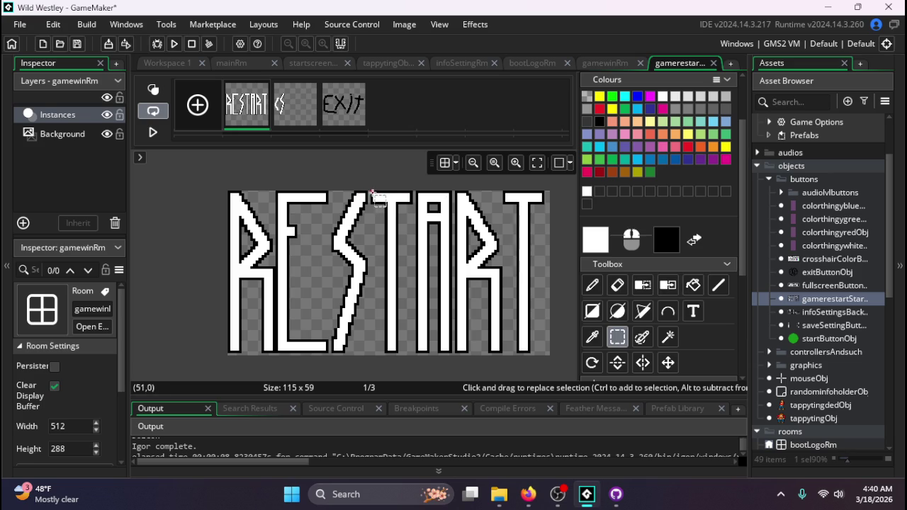
mouse_move(371, 193)
left_mouse_down()
mouse_move(404, 277)
mouse_move(416, 352)
left_mouse_up()
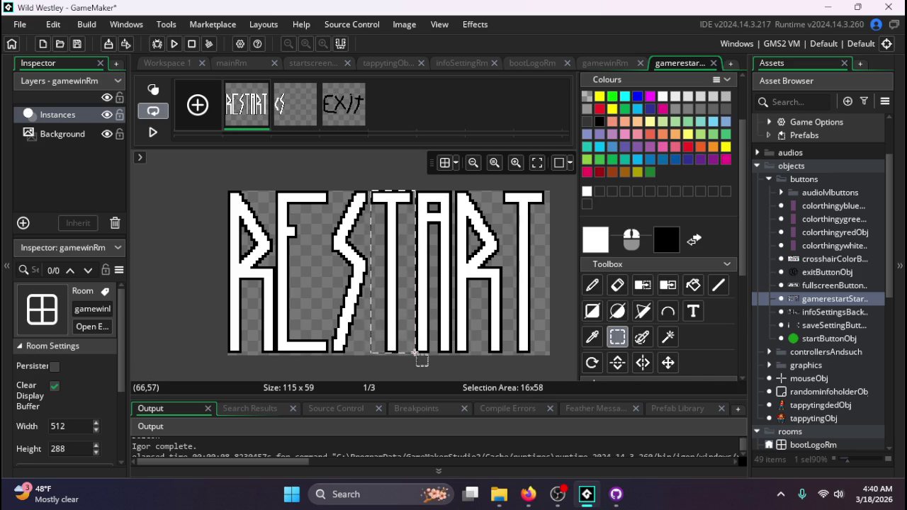
key("d")
left_click(298, 117)
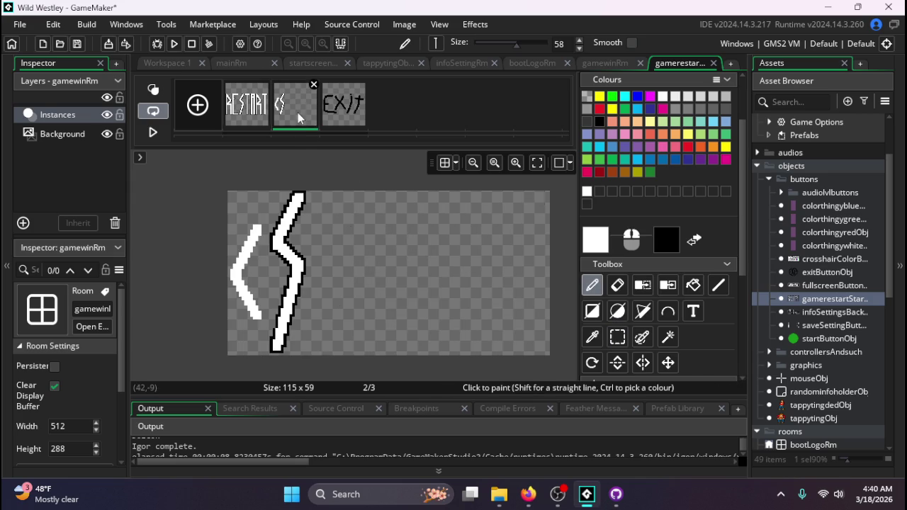
key("ctrl+v")
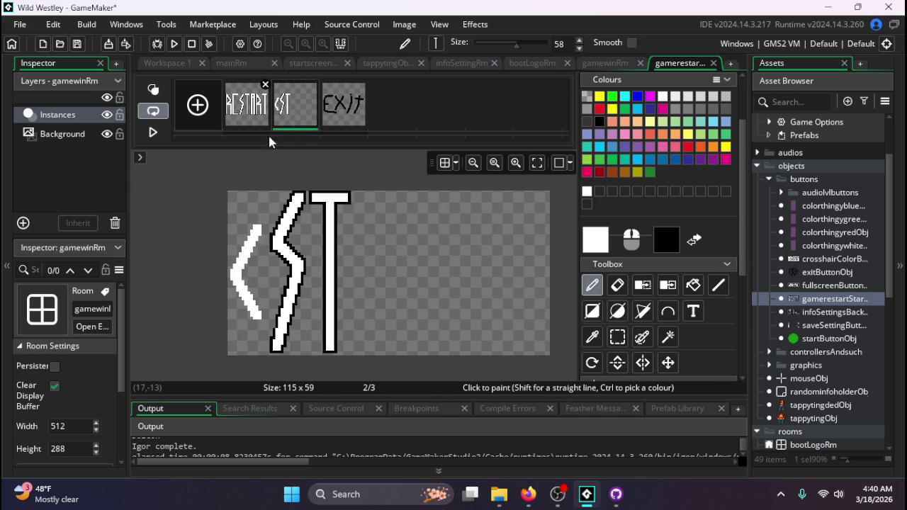
scroll(703, 221, "up", 3)
- Stamp an outlined A after 'ST' on frame 2 using the custom A brush
left_click(653, 141)
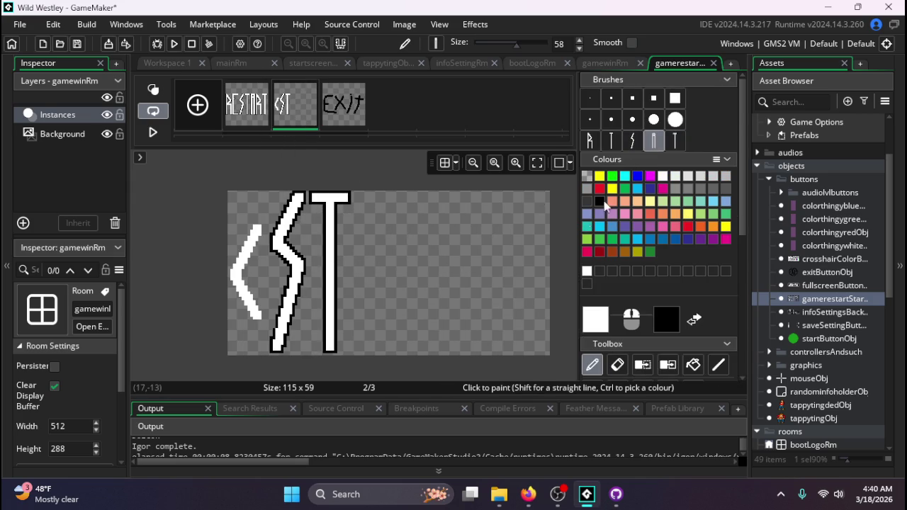
left_click_drag(388, 289, 374, 274)
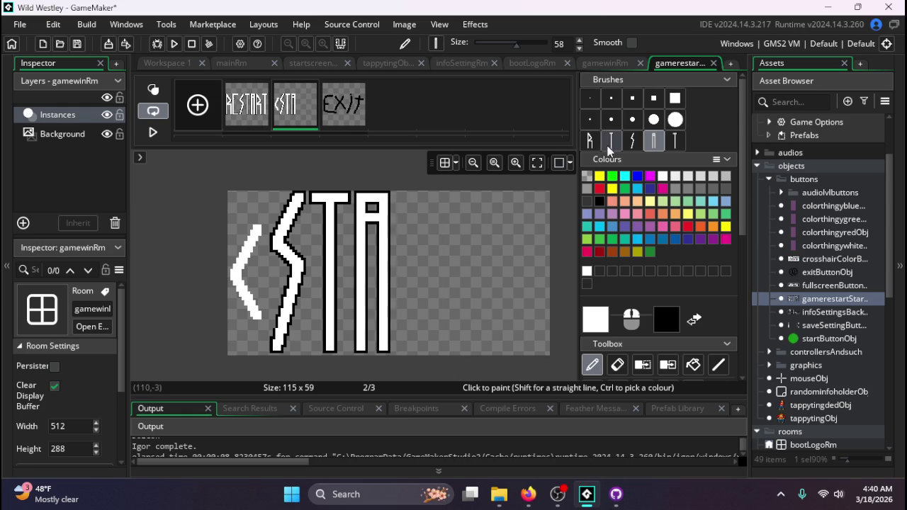
left_click(589, 141)
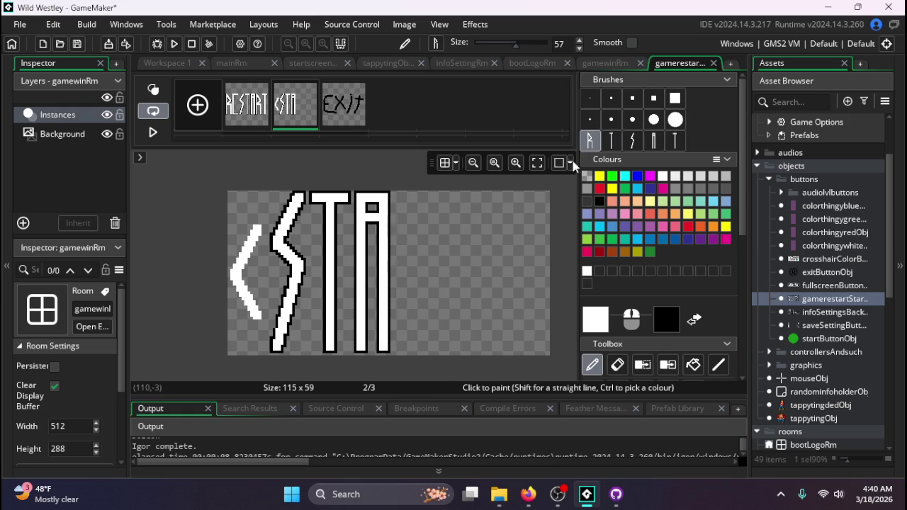
left_click(677, 143)
left_click(246, 105)
scroll(685, 354, "down", 1)
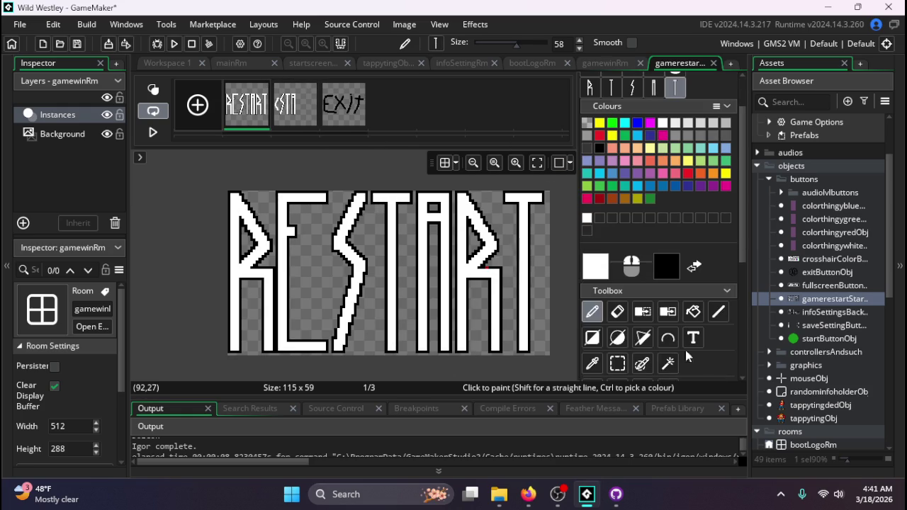
left_click(618, 366)
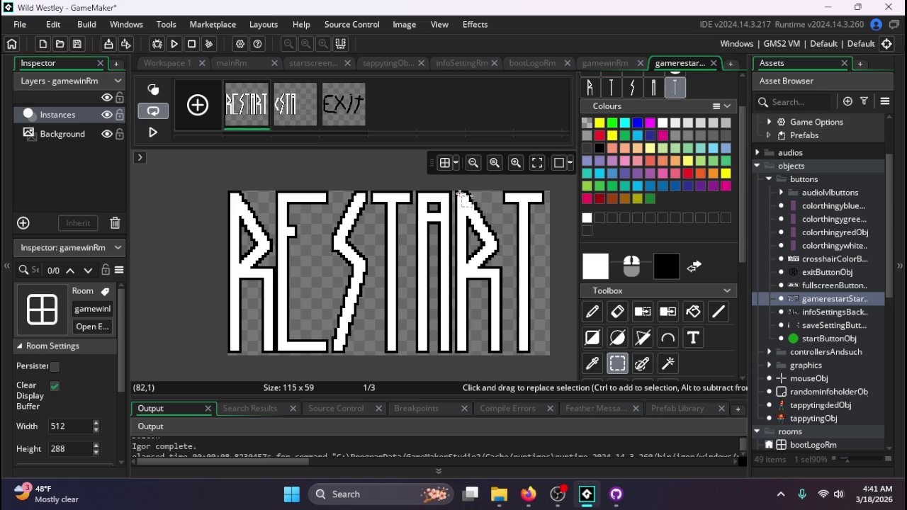
- Turn the second R of RESTART into a brush and stamp it after STA on frame 2
mouse_move(456, 189)
left_mouse_down()
mouse_move(465, 269)
mouse_move(505, 360)
mouse_move(502, 353)
left_mouse_up()
key("p")
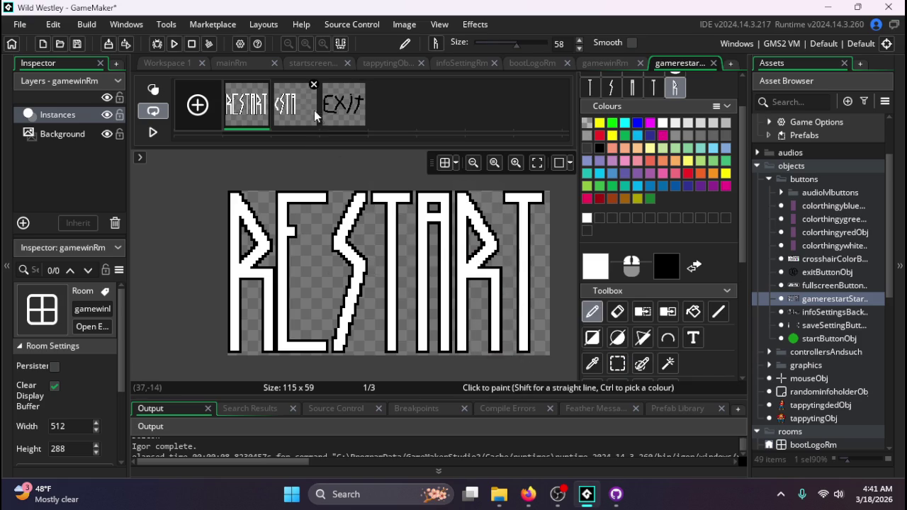
left_click(294, 104)
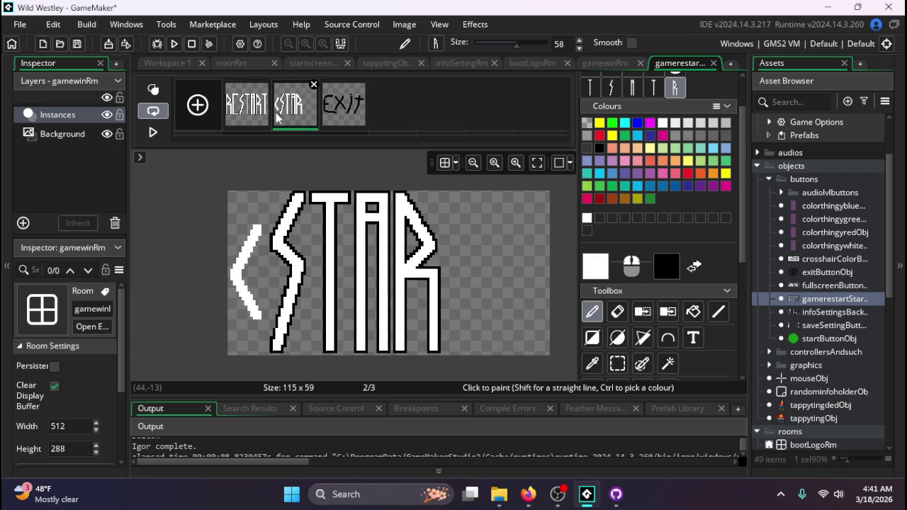
left_click(235, 116)
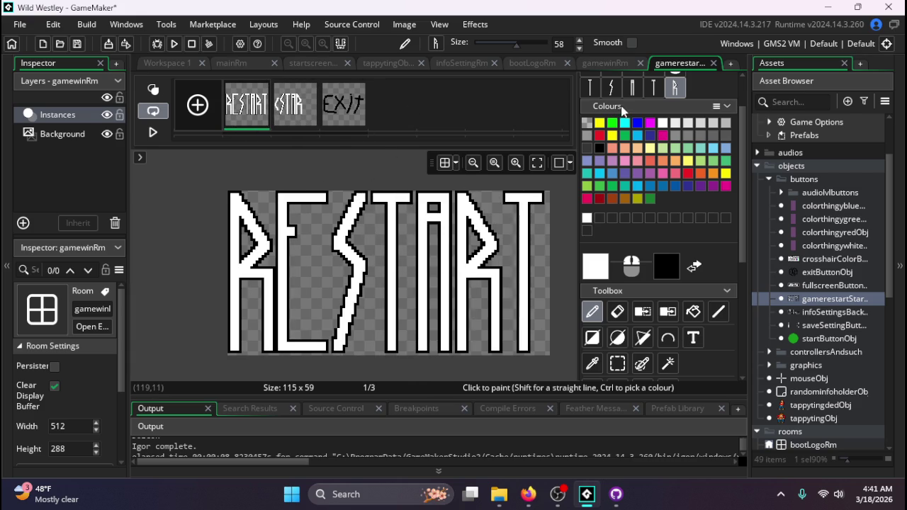
- Stamp the T brush after STAR on the second frame to spell START
left_click(653, 87)
left_click(294, 106)
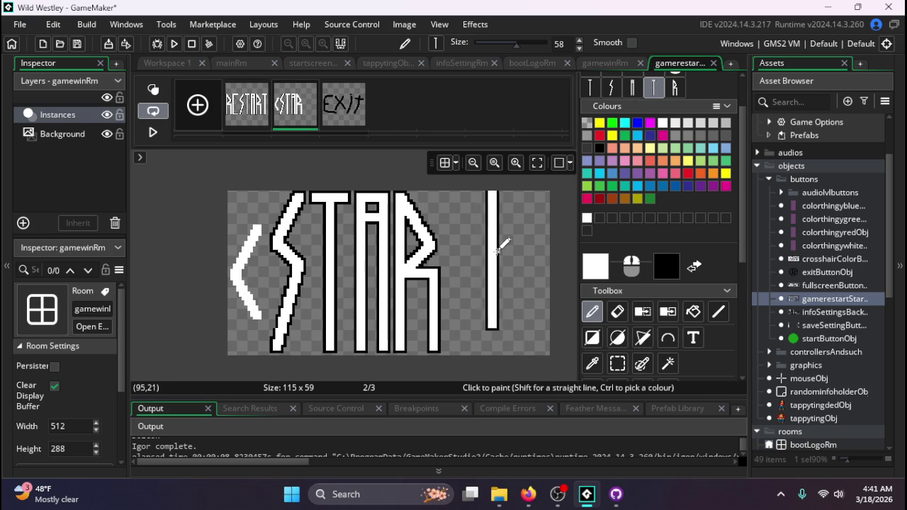
left_click(455, 272)
left_click_drag(439, 198, 476, 198)
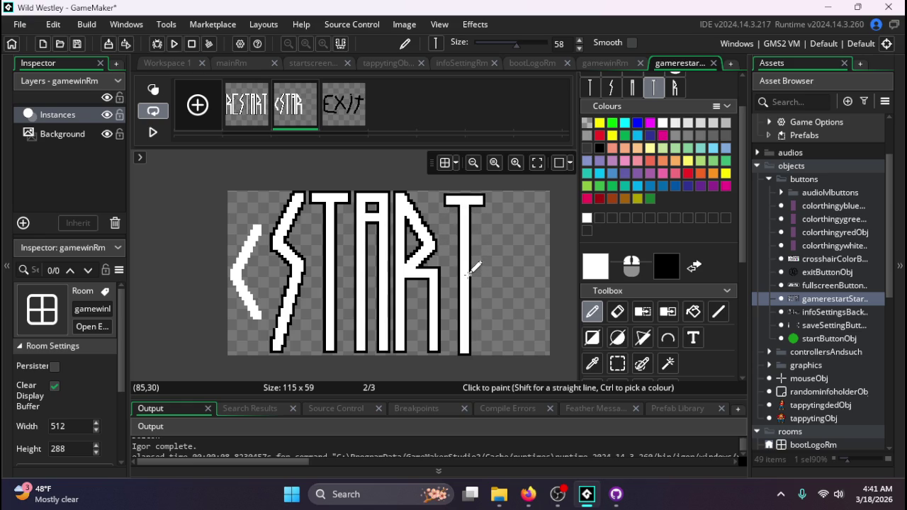
left_click(467, 272)
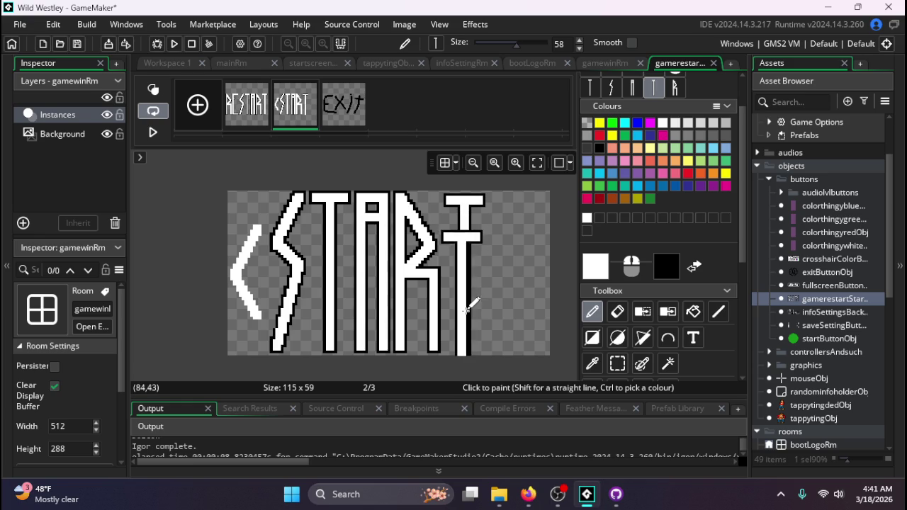
- Rectangle-select the START letters, leaving out the arrow, and shift them right
left_click(618, 364)
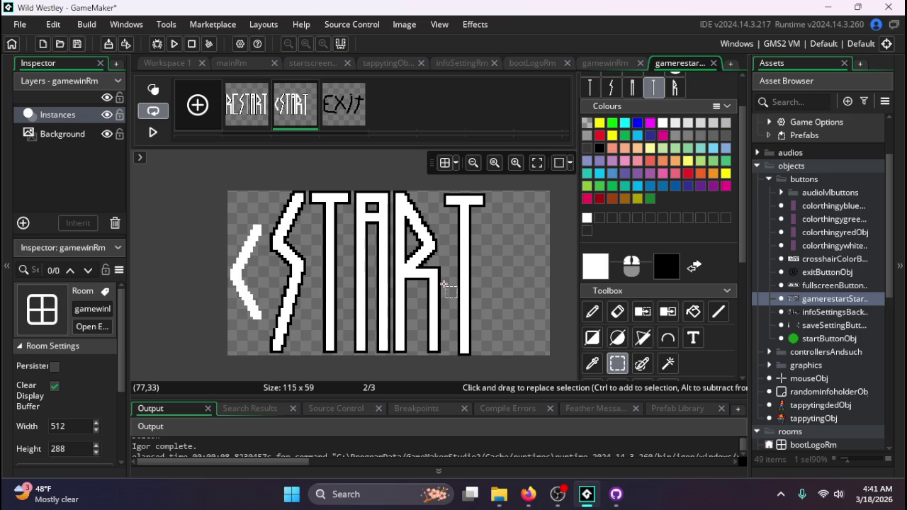
mouse_move(444, 284)
left_mouse_down()
mouse_move(442, 200)
mouse_move(443, 236)
left_mouse_up()
left_click(451, 199)
mouse_move(444, 190)
left_mouse_down()
mouse_move(471, 333)
mouse_move(487, 367)
mouse_move(493, 353)
left_mouse_up()
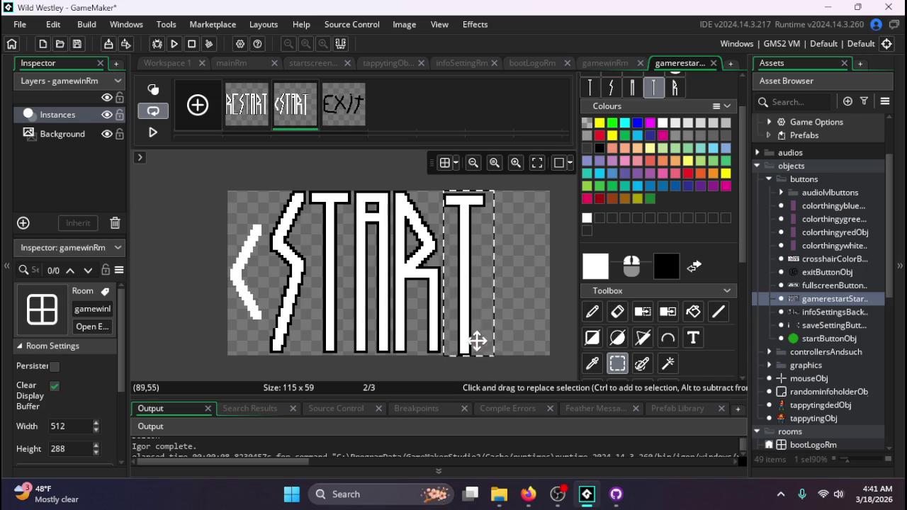
left_click(518, 313)
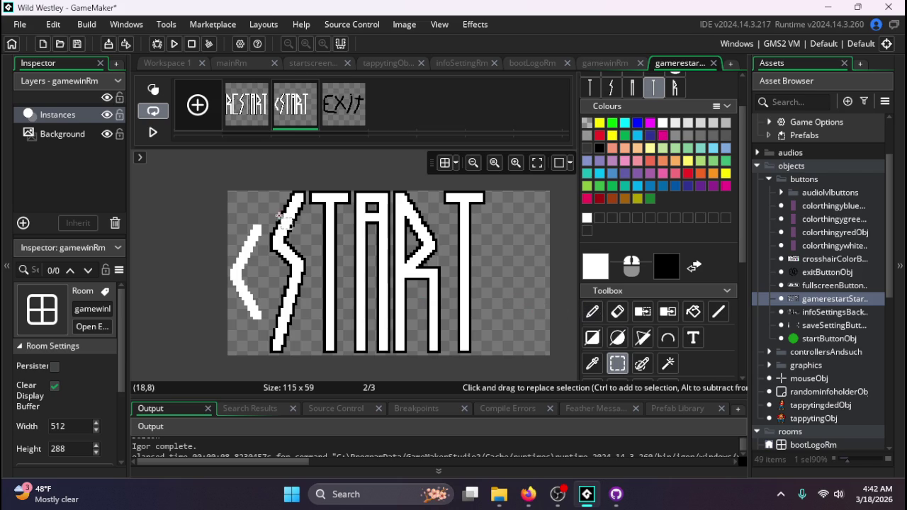
left_click(265, 194)
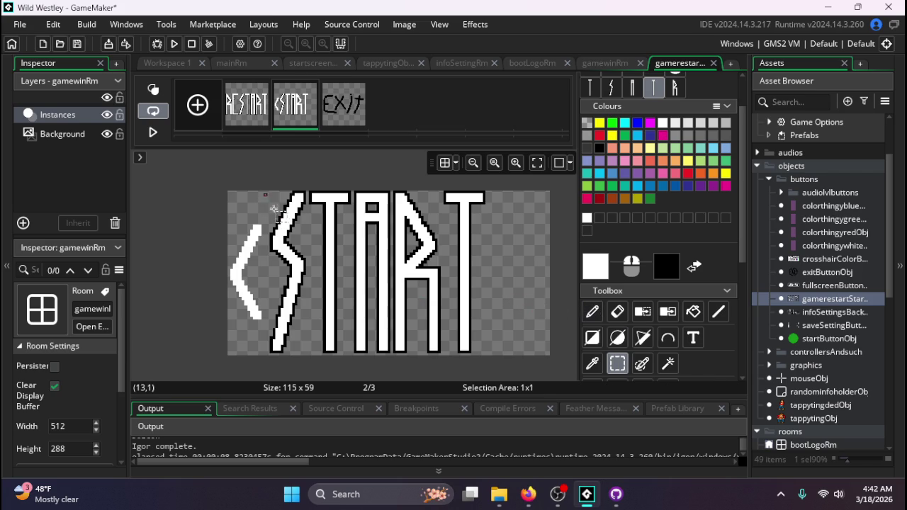
mouse_move(265, 195)
left_mouse_down()
mouse_move(323, 300)
mouse_move(392, 336)
mouse_move(248, 222)
mouse_move(264, 181)
mouse_move(329, 336)
mouse_move(523, 379)
left_mouse_up()
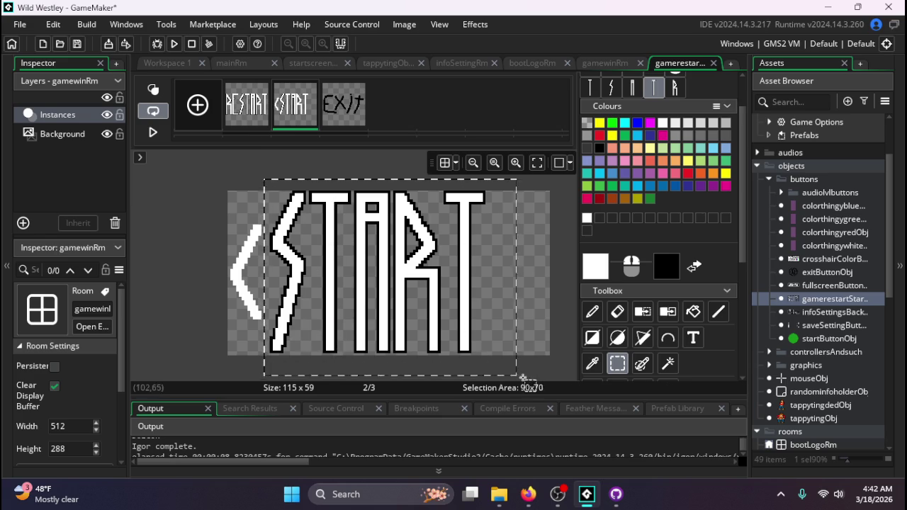
left_click_drag(415, 309, 482, 313)
left_click(322, 297)
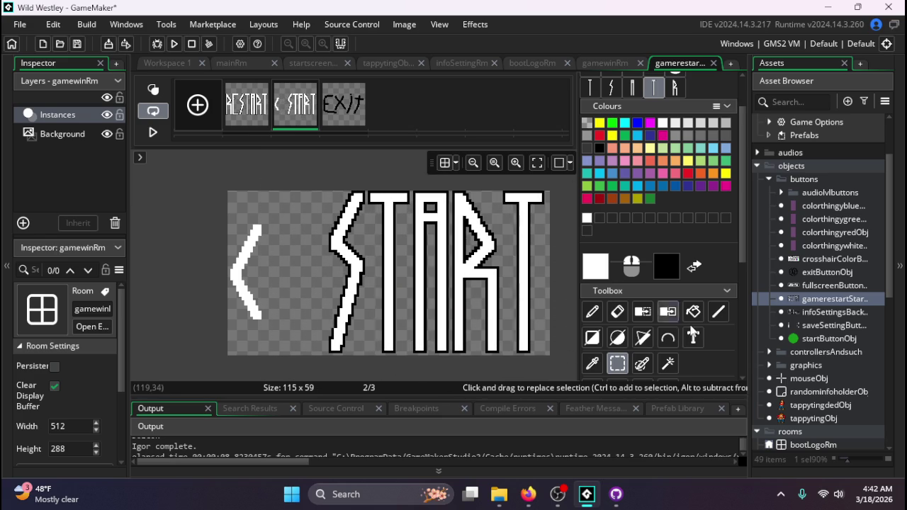
- Draw a straight line across START, then undo the stray black line
left_click(718, 312)
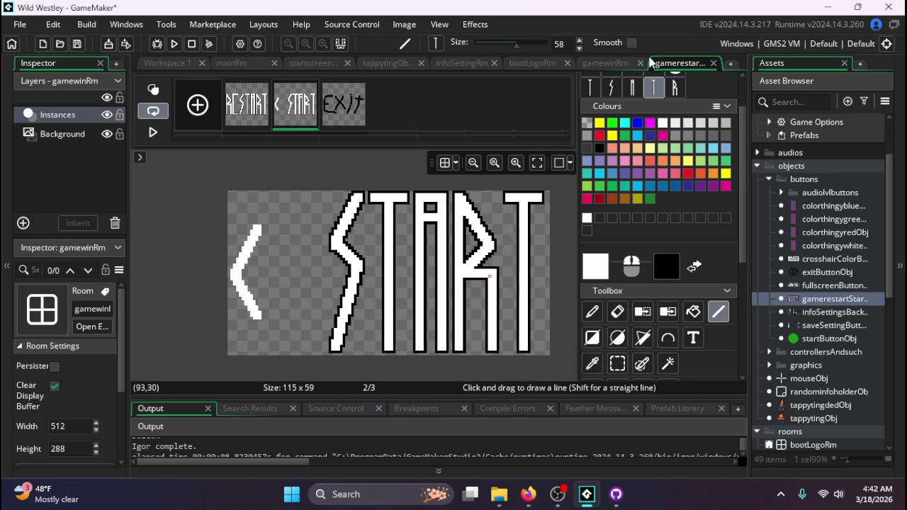
scroll(596, 111, "up", 2)
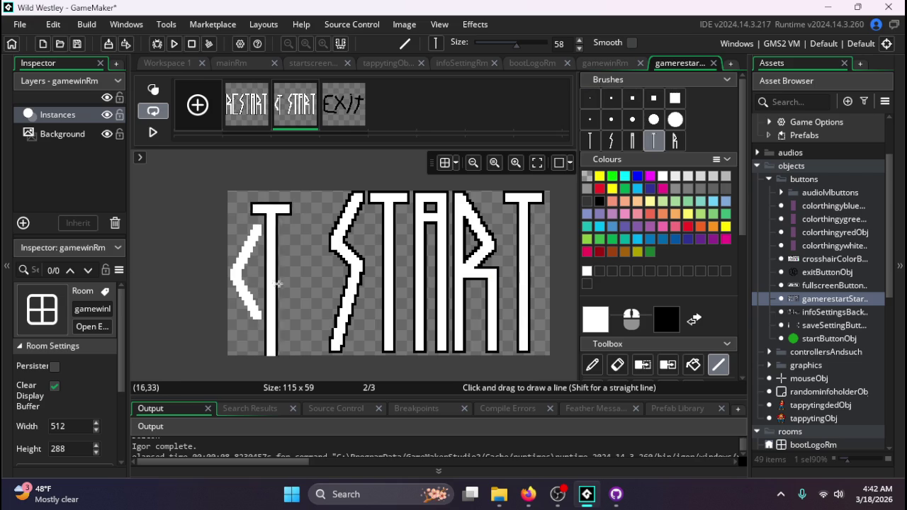
left_click_drag(277, 283, 451, 283)
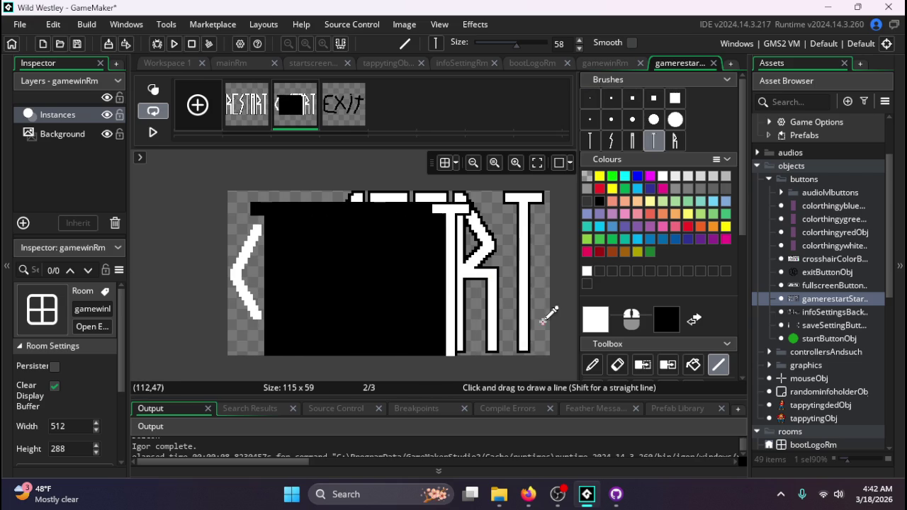
key("ctrl+z")
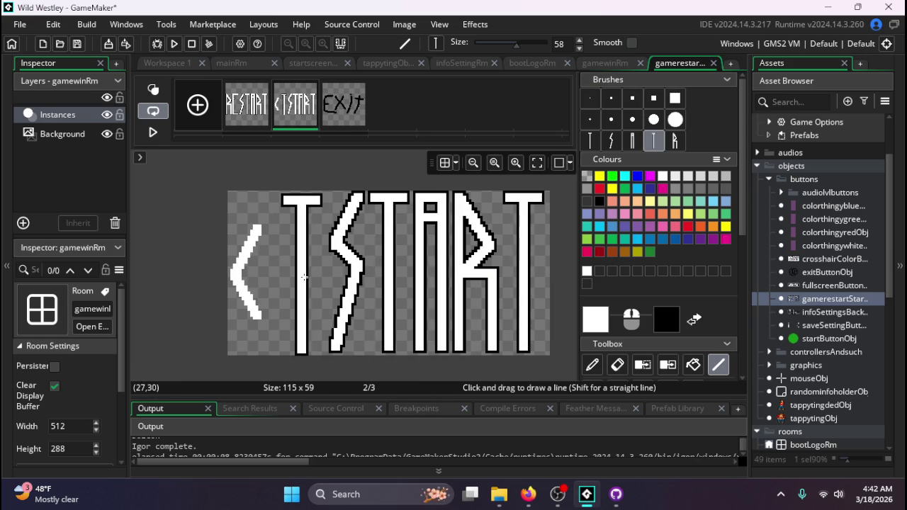
- Undo the extra T strokes added before the S, leaving no stray marks
left_click(305, 276)
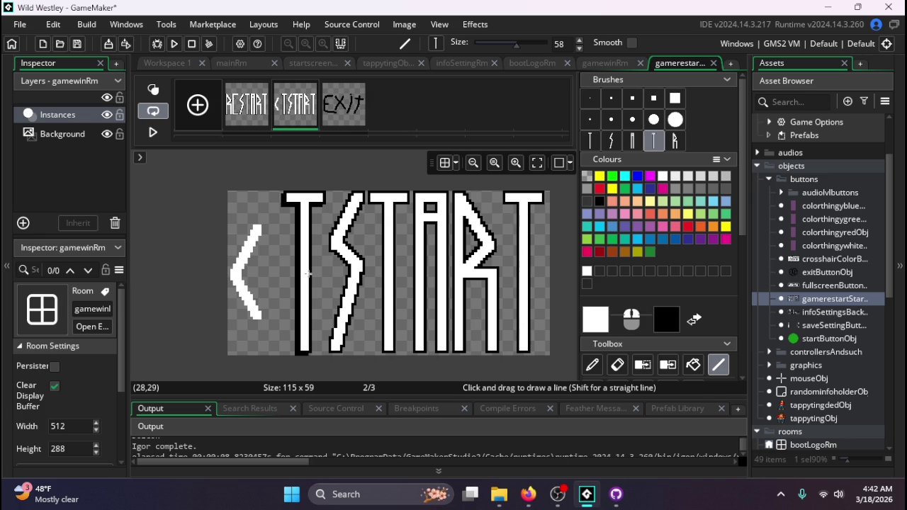
scroll(290, 311, "up", 3)
scroll(283, 312, "down", 4)
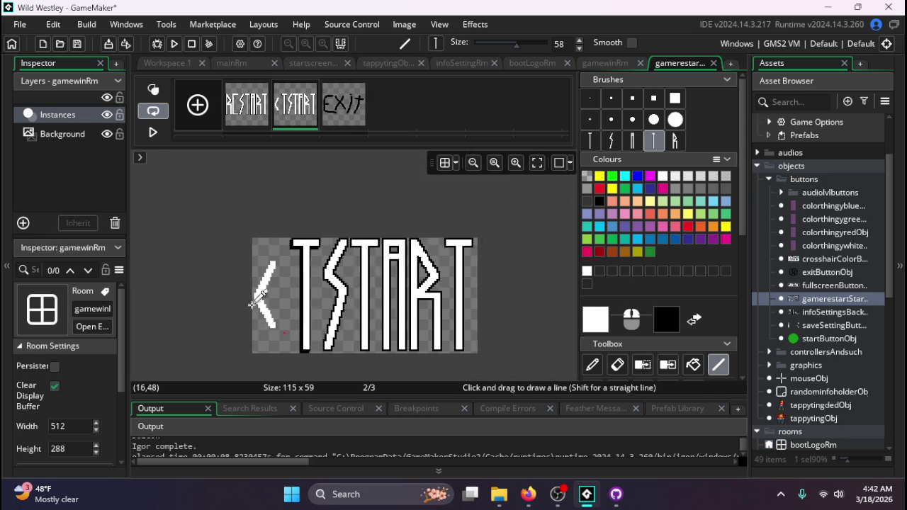
scroll(253, 303, "up", 5)
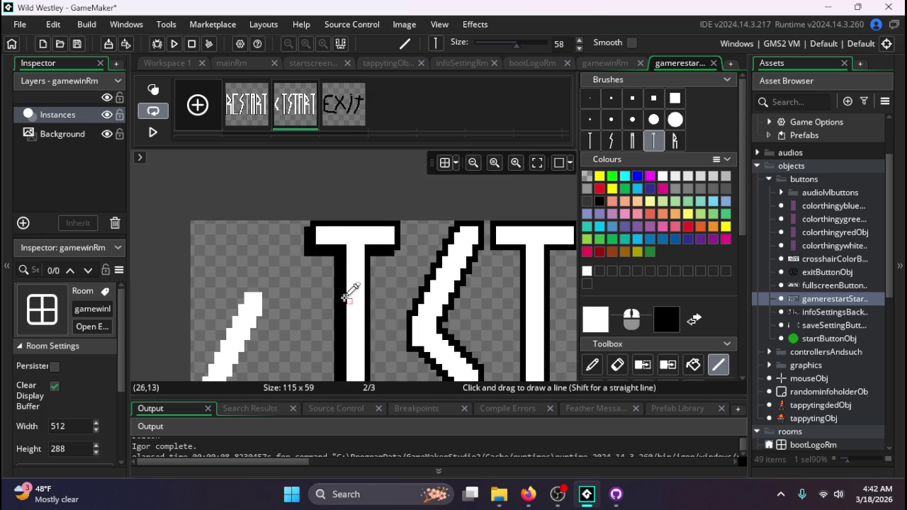
scroll(354, 269, "down", 5)
scroll(337, 299, "up", 2)
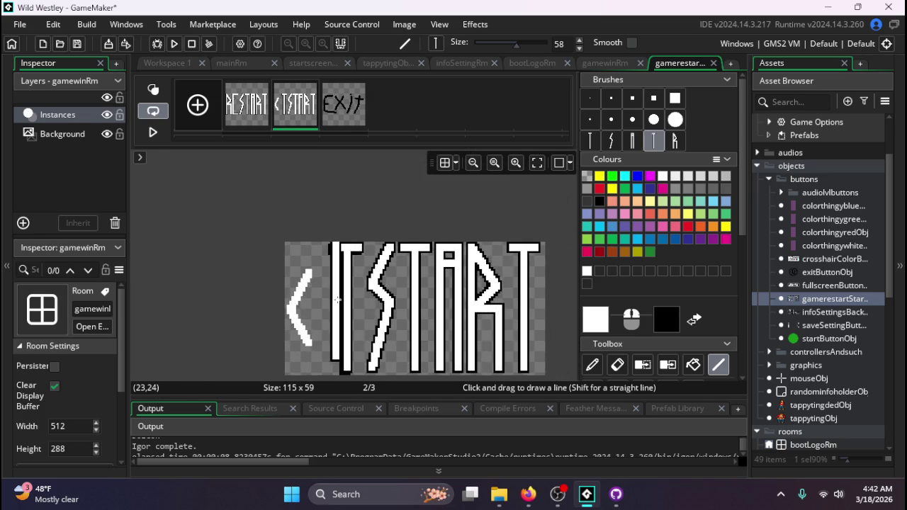
scroll(340, 298, "up", 3)
scroll(336, 312, "down", 2)
scroll(354, 294, "up", 1)
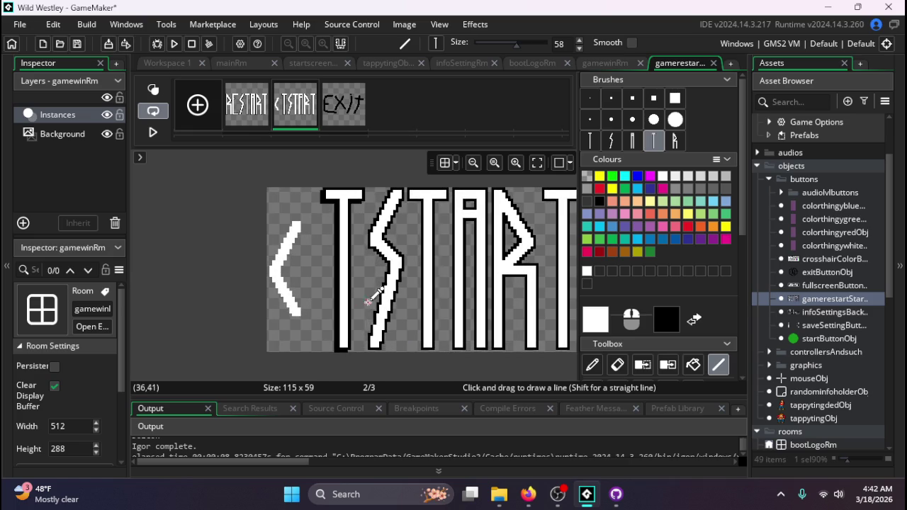
mouse_move(332, 351)
left_mouse_down()
mouse_move(358, 351)
mouse_move(346, 350)
left_mouse_up()
key("ctrl+z")
key("ctrl+z")
key("ctrl+z")
key("ctrl+y")
key("ctrl+y")
key("ctrl+y")
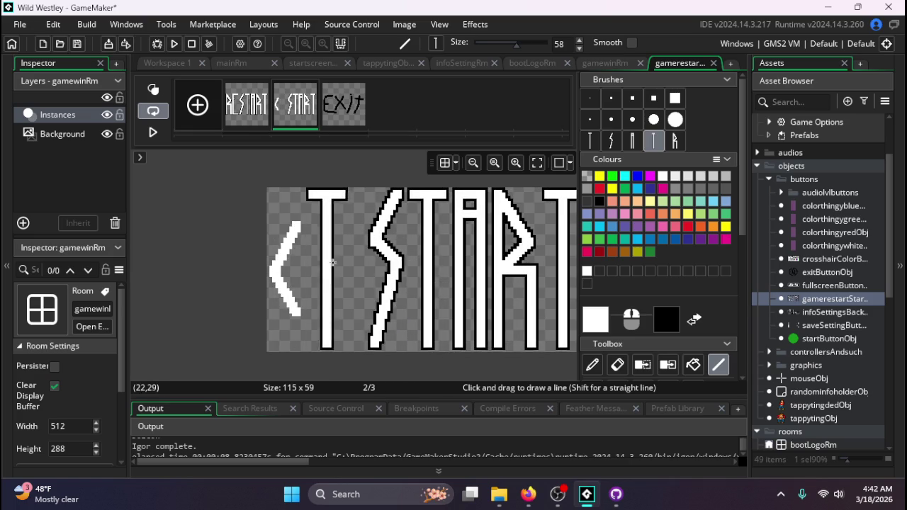
key("ctrl+z")
key("ctrl+z")
key("ctrl+z")
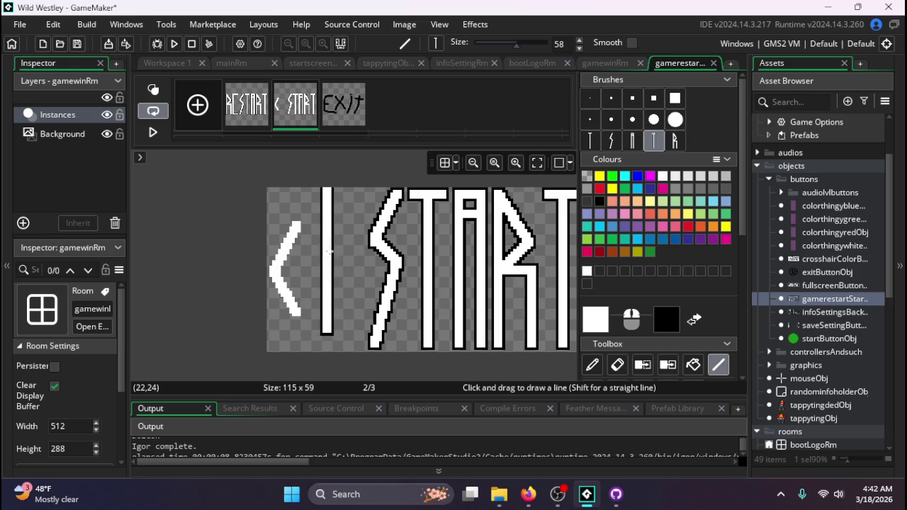
- With a 3-pixel brush, draw two white rows from the < tip as a thick shaft
left_click(591, 98)
left_click(609, 99)
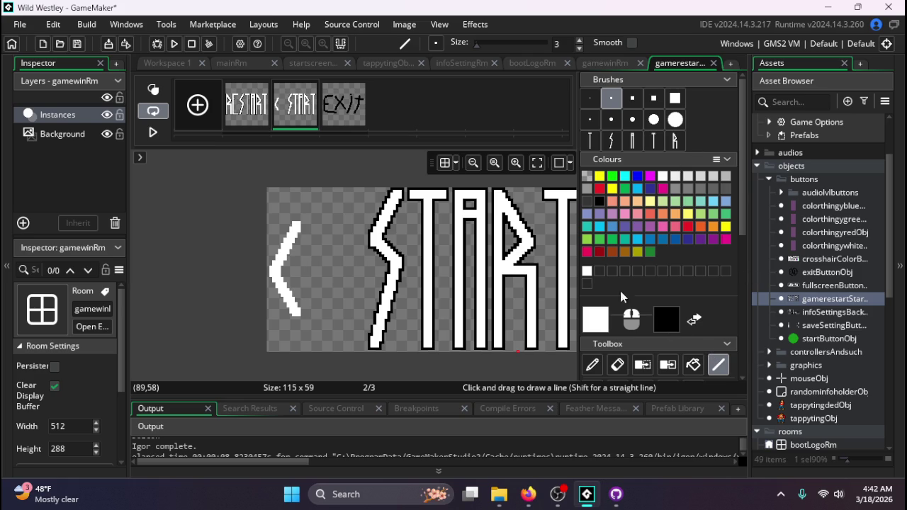
scroll(286, 270, "up", 1)
scroll(286, 270, "up", 2)
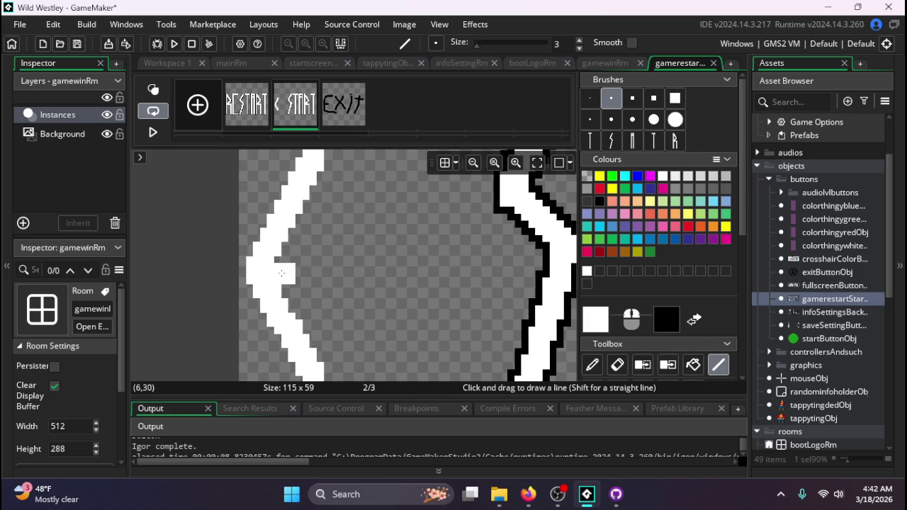
mouse_move(283, 269)
left_mouse_down()
mouse_move(474, 259)
mouse_move(465, 265)
left_mouse_up()
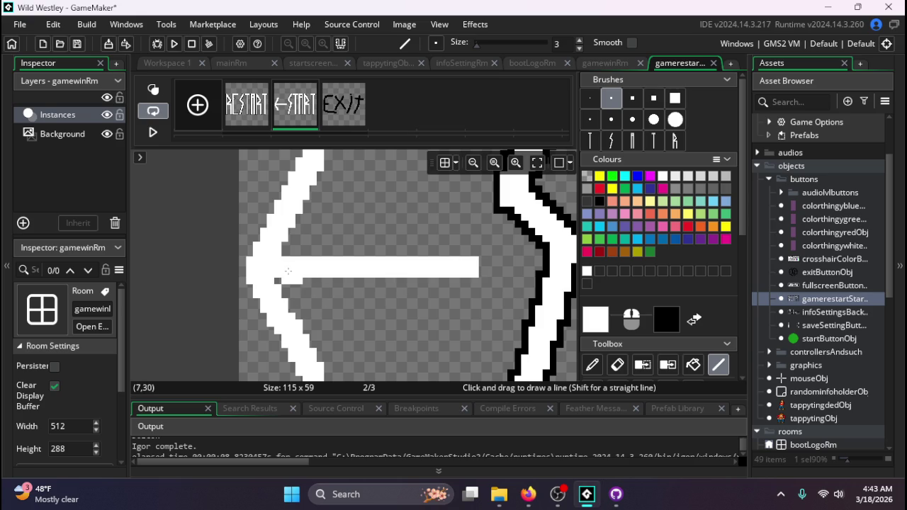
left_click_drag(282, 272, 464, 272)
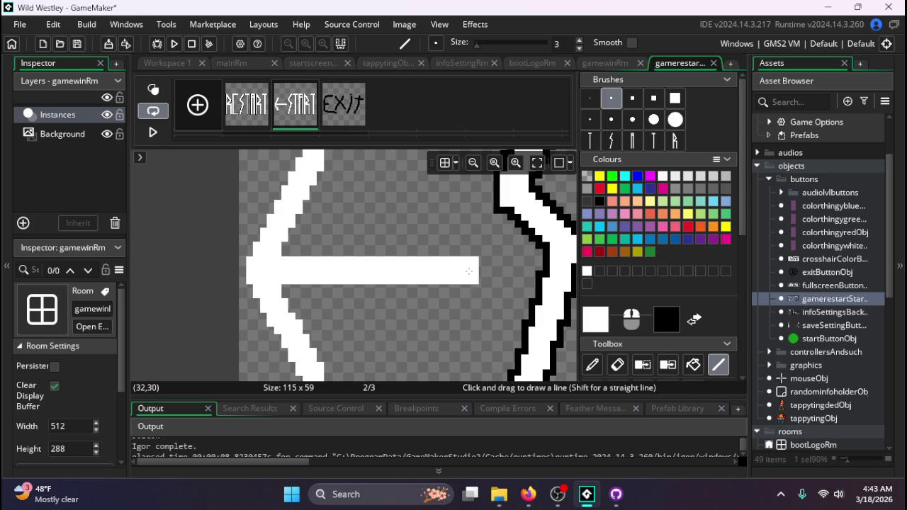
- Make black the drawing colour and reselect the Line tool
scroll(243, 273, "down", 4)
scroll(255, 291, "up", 3)
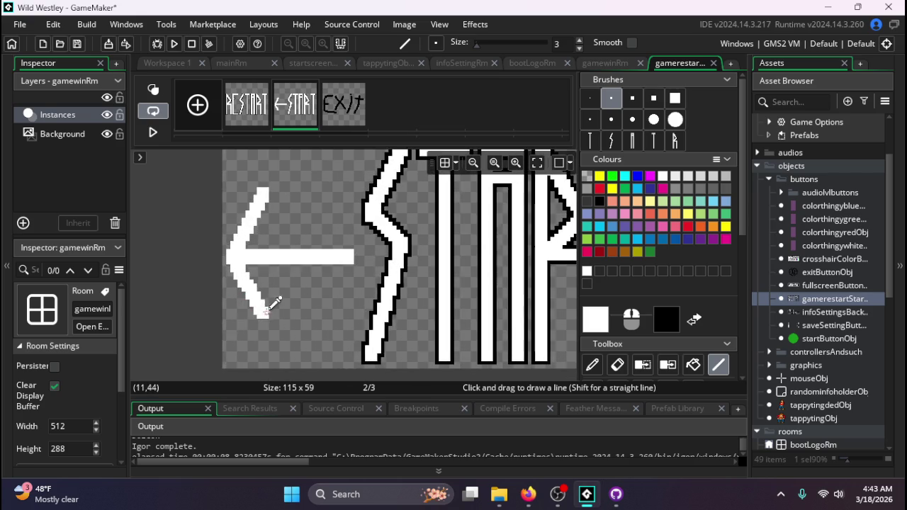
scroll(311, 308, "down", 3)
left_click(602, 365)
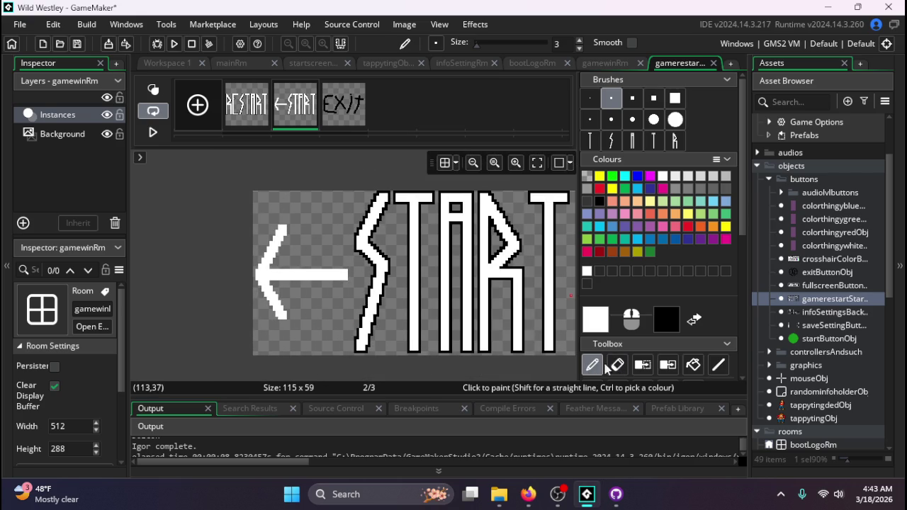
left_click(694, 320)
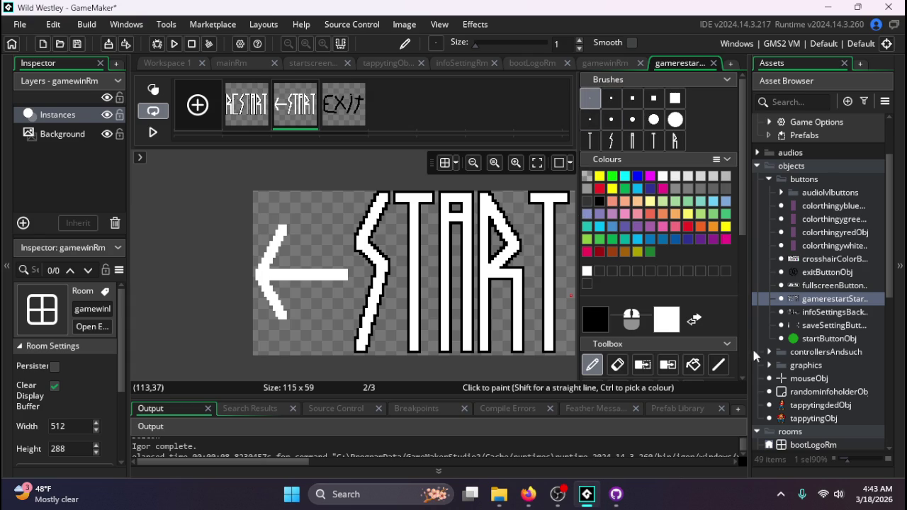
left_click(717, 364)
scroll(259, 290, "up", 3)
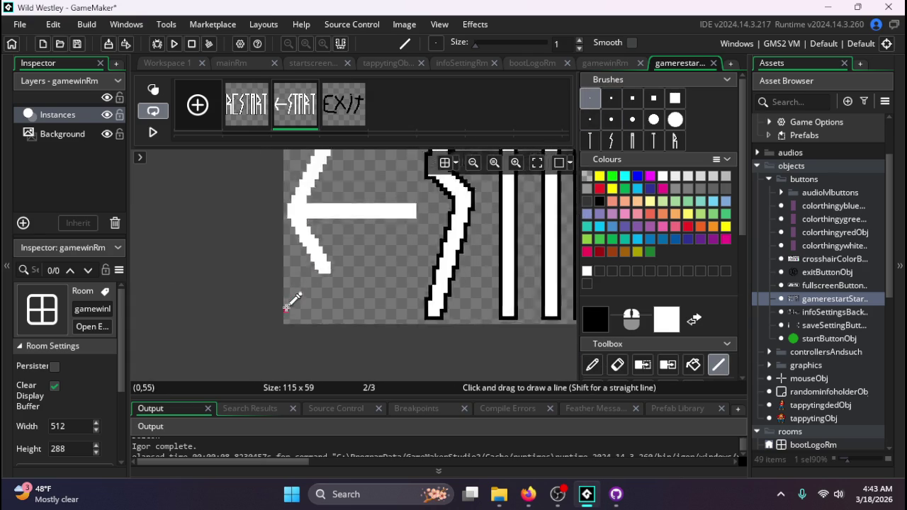
scroll(286, 304, "up", 2)
scroll(340, 333, "down", 2)
scroll(312, 270, "up", 1)
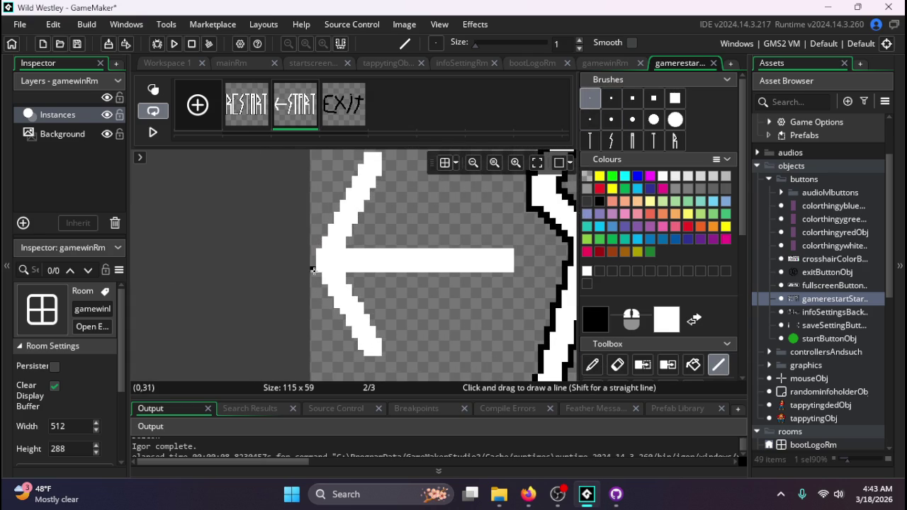
- Trace black lines along the arrowhead edges and the shaft's underside and top
mouse_move(312, 270)
left_mouse_down()
mouse_move(341, 327)
mouse_move(318, 306)
mouse_move(330, 300)
mouse_move(324, 289)
mouse_move(360, 357)
mouse_move(314, 273)
left_mouse_up()
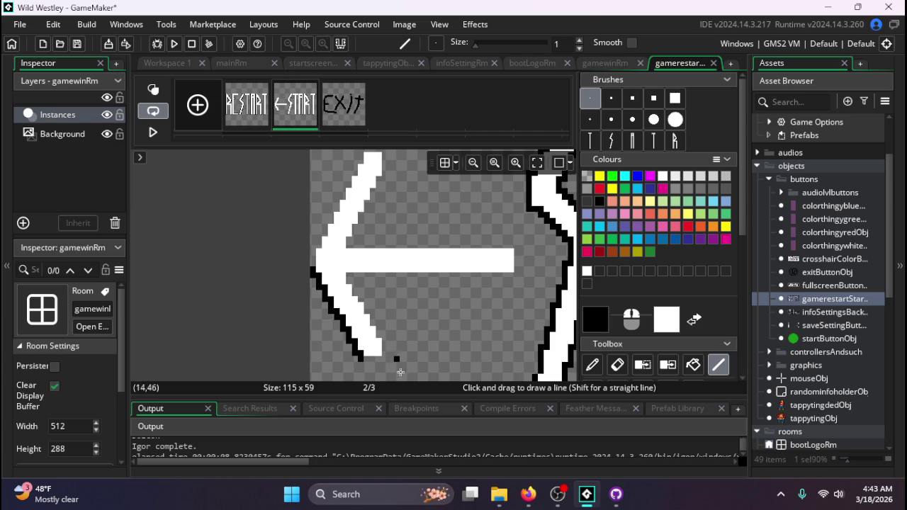
mouse_move(362, 359)
left_mouse_down()
mouse_move(389, 359)
mouse_move(362, 298)
left_mouse_up()
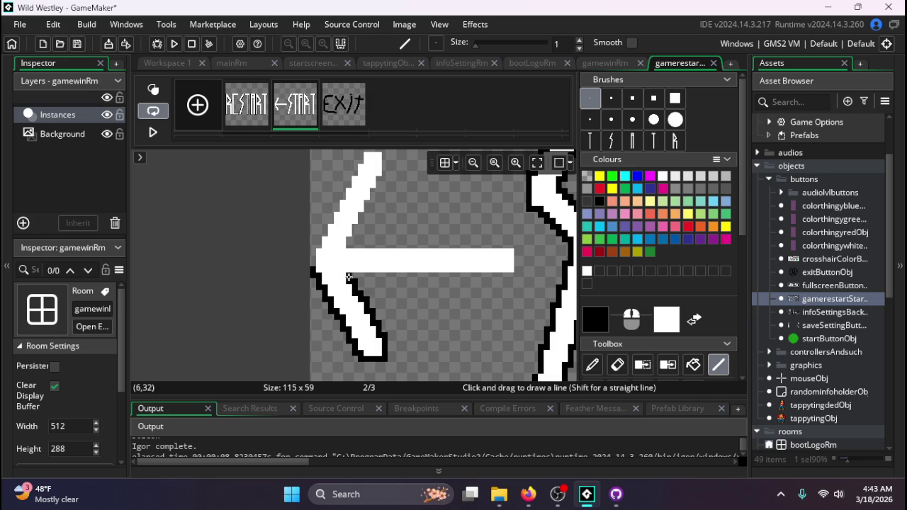
mouse_move(348, 277)
left_mouse_down()
mouse_move(517, 274)
mouse_move(469, 244)
mouse_move(351, 243)
mouse_move(355, 231)
left_mouse_up()
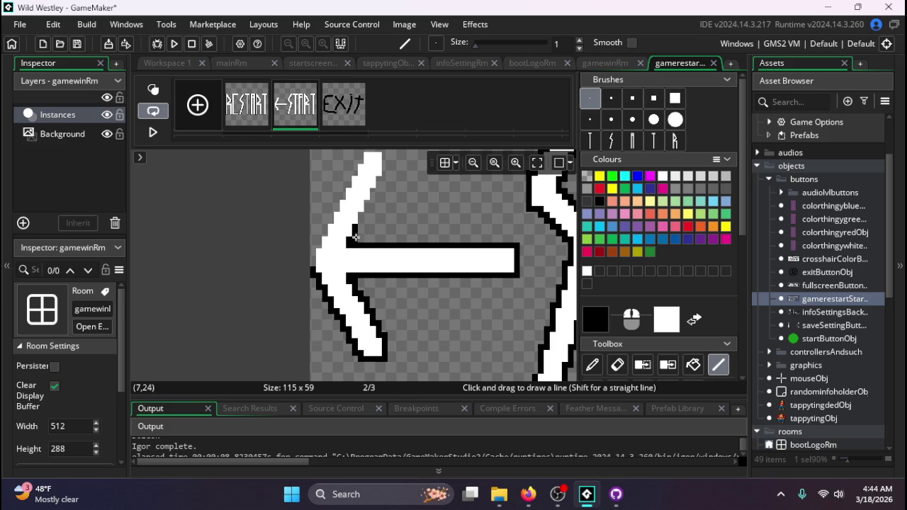
scroll(358, 226, "up", 3)
mouse_move(349, 276)
left_mouse_down()
mouse_move(361, 289)
mouse_move(351, 301)
mouse_move(362, 256)
mouse_move(374, 255)
mouse_move(384, 233)
mouse_move(387, 200)
mouse_move(410, 207)
mouse_move(395, 208)
mouse_move(401, 157)
mouse_move(348, 152)
mouse_move(351, 180)
mouse_move(329, 200)
mouse_move(316, 252)
mouse_move(316, 240)
mouse_move(305, 242)
mouse_move(282, 312)
left_mouse_up()
scroll(285, 300, "down", 2)
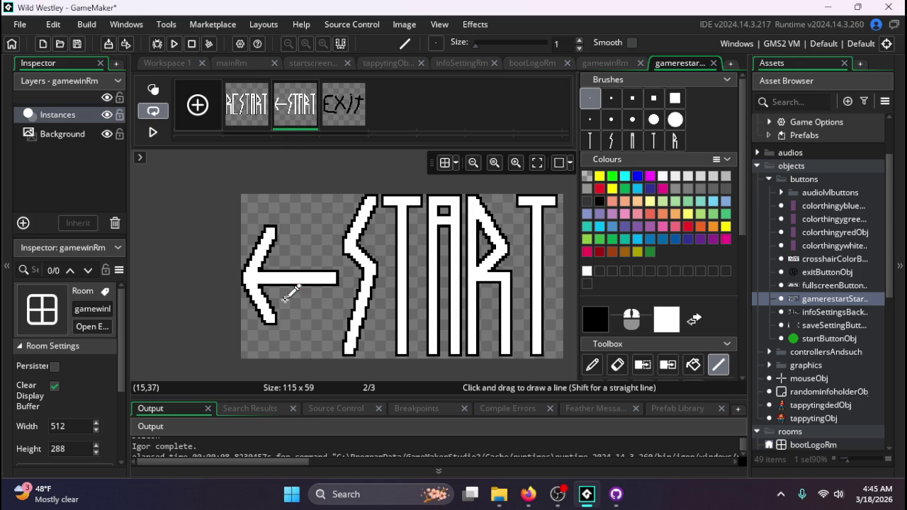
- Show the RESTART frame and toggle between the Pencil and Eraser tools
scroll(312, 213, "up", 4)
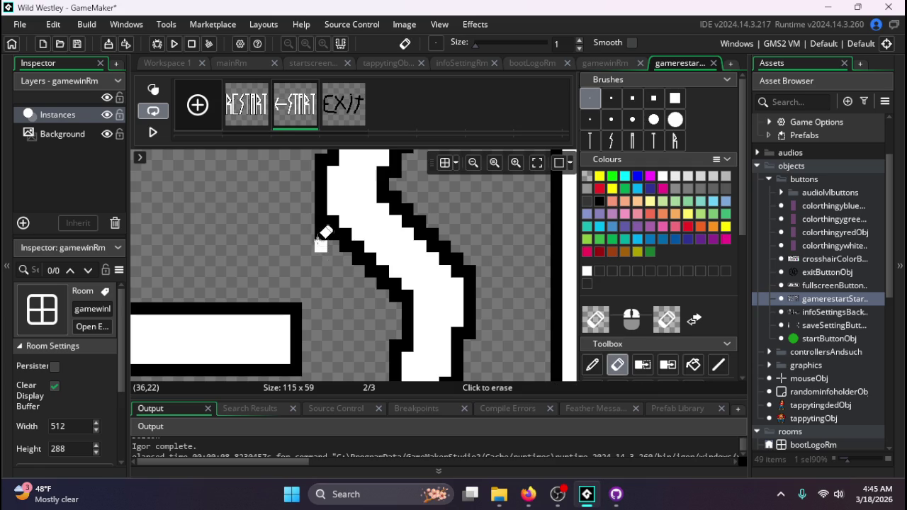
left_click(241, 106)
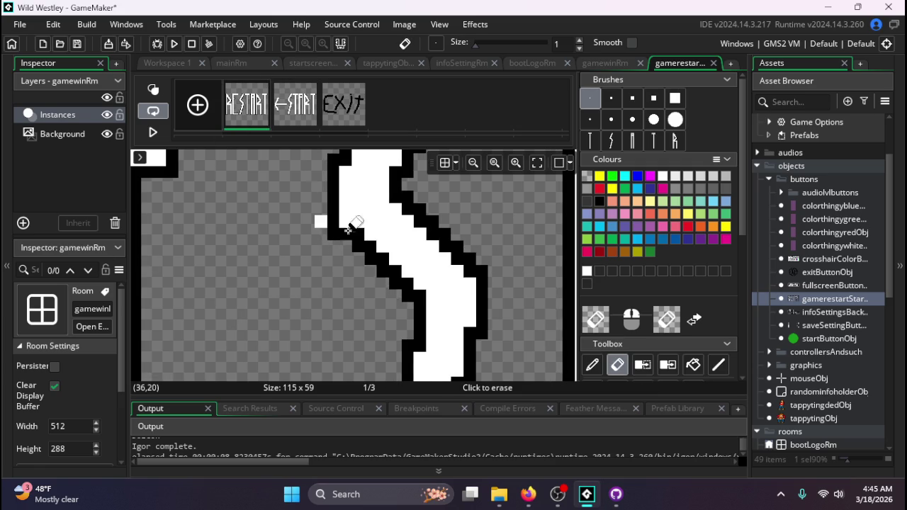
left_click(591, 364)
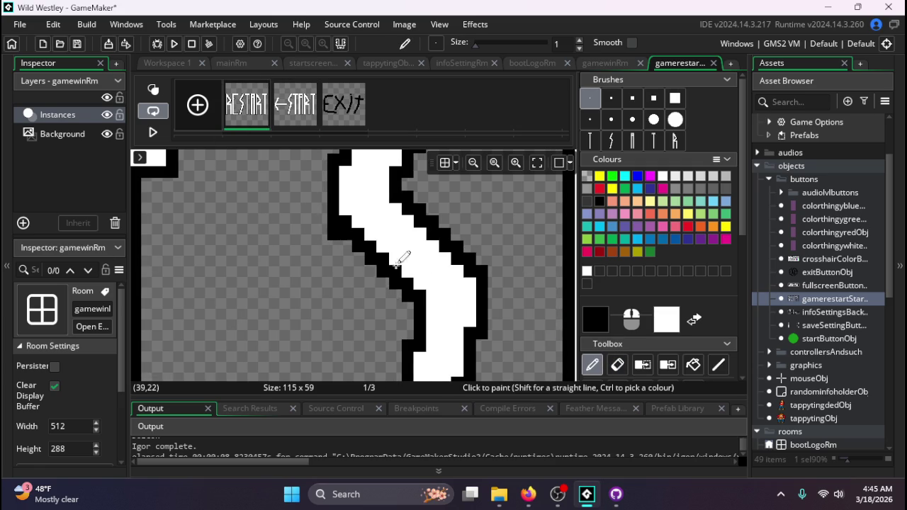
left_click(617, 364)
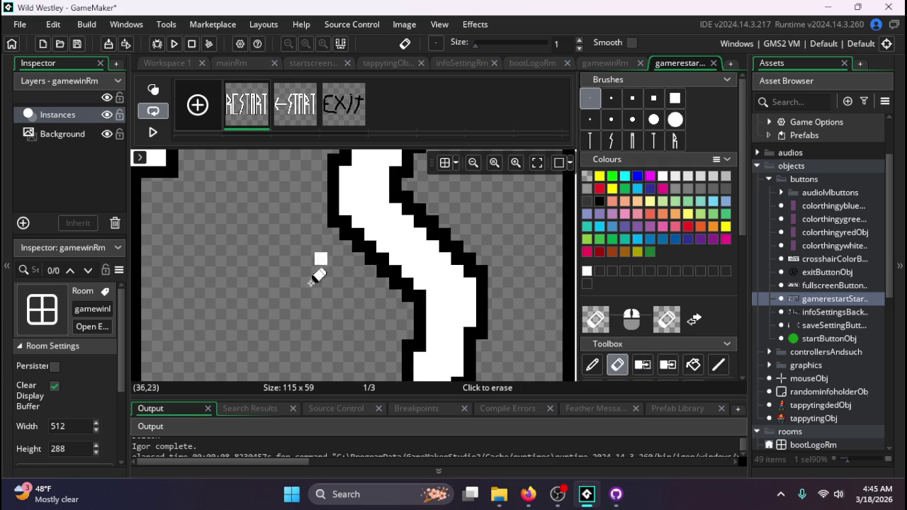
scroll(275, 265, "down", 5)
scroll(274, 265, "up", 1)
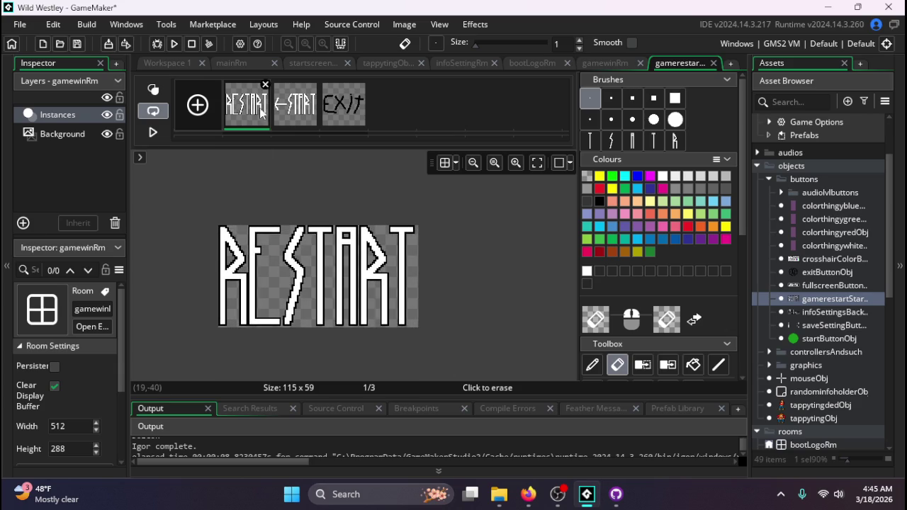
- Compare the RESTART and ←START frames, ending on the EXIT frame
left_click(278, 117)
left_click(247, 110)
left_click(278, 116)
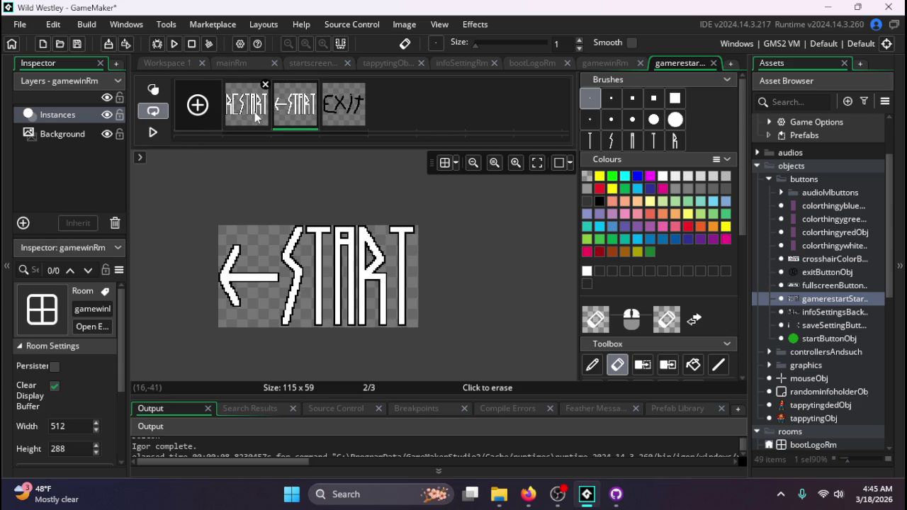
left_click(256, 114)
left_click(283, 117)
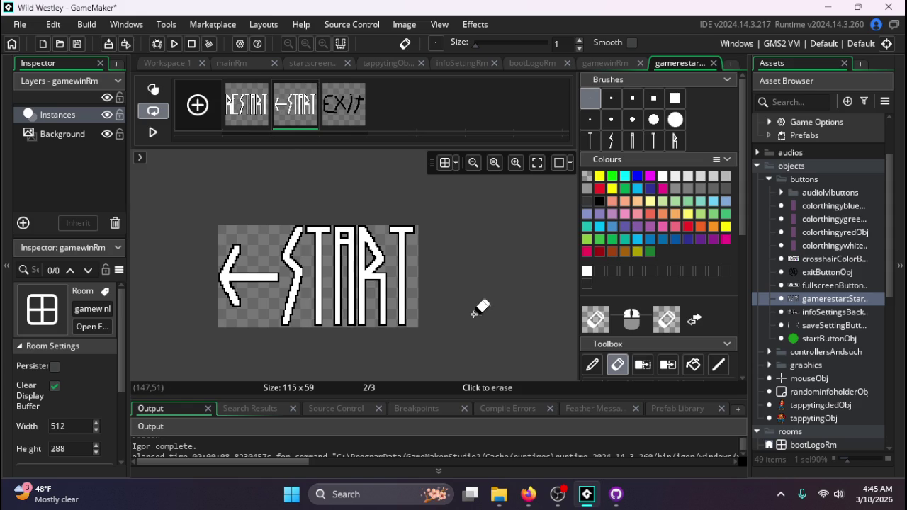
left_click(358, 88)
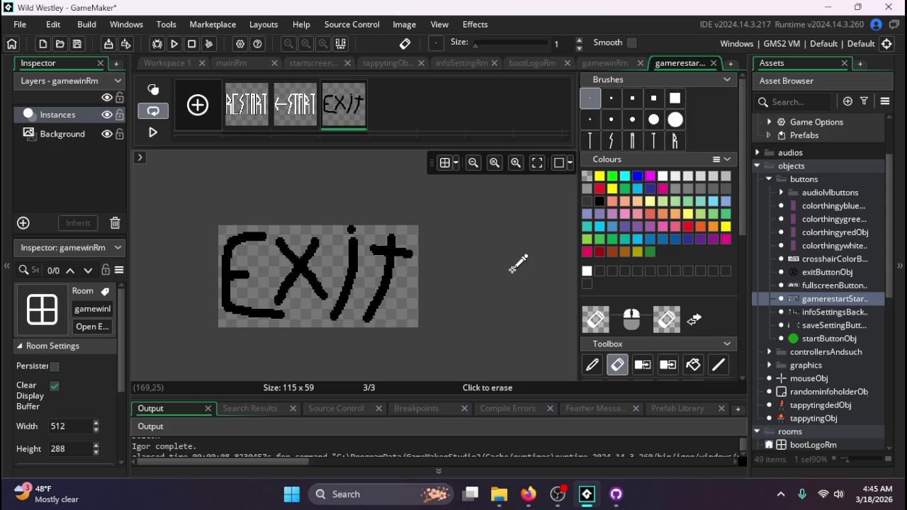
left_click(19, 24)
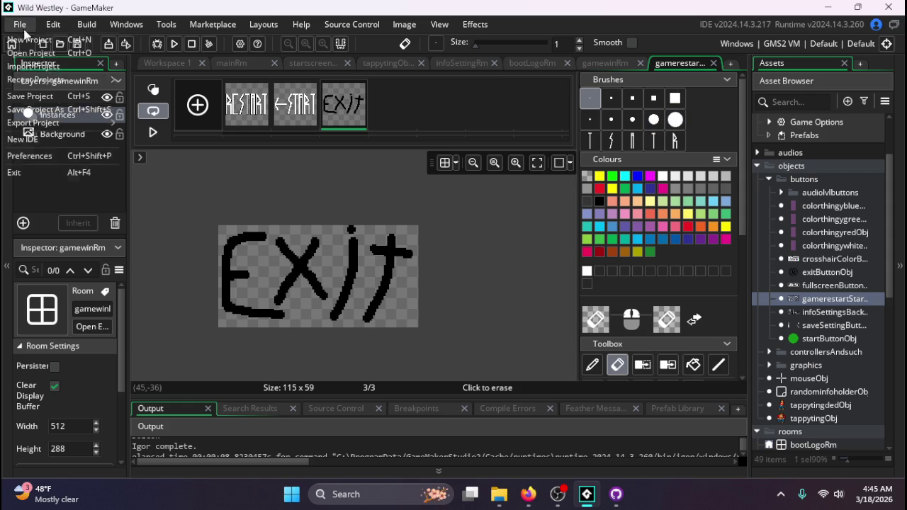
- Exit GameMaker, briefly restore and minimize OBS, then bring up Firefox's Wild Westley page
left_click(58, 174)
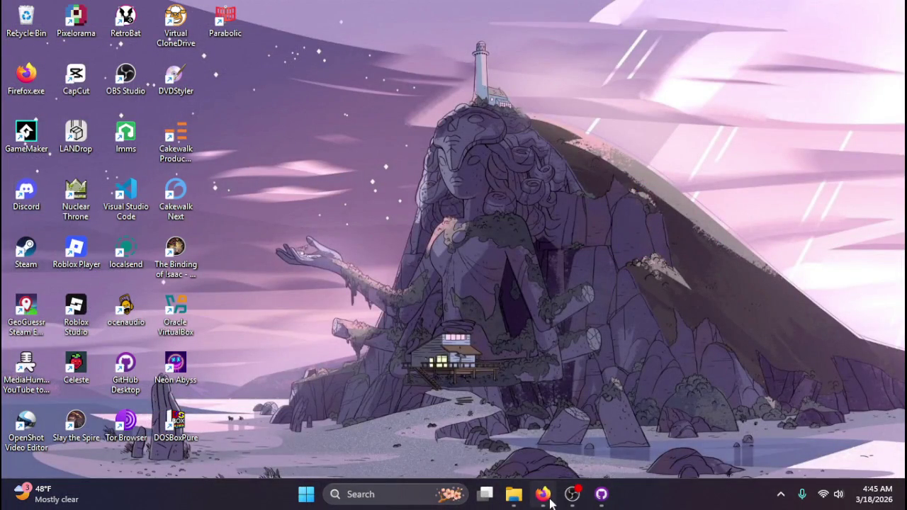
left_click(574, 496)
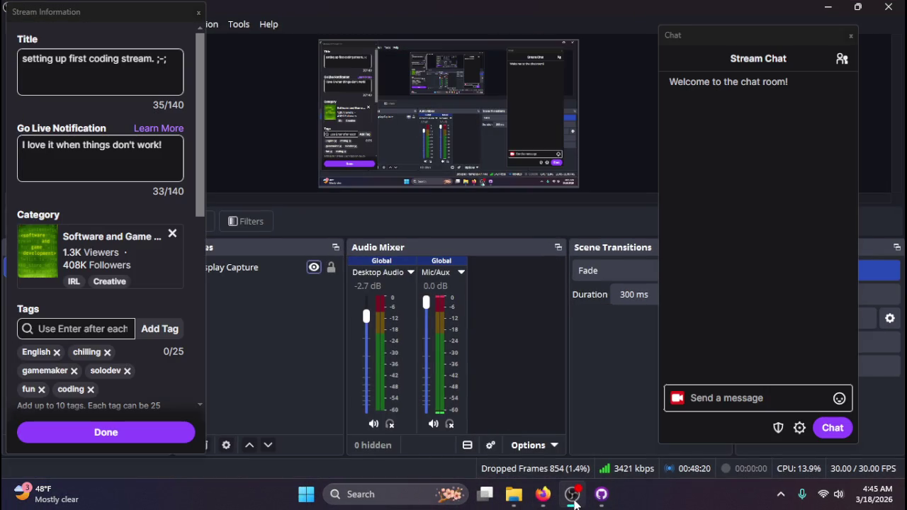
left_click(574, 495)
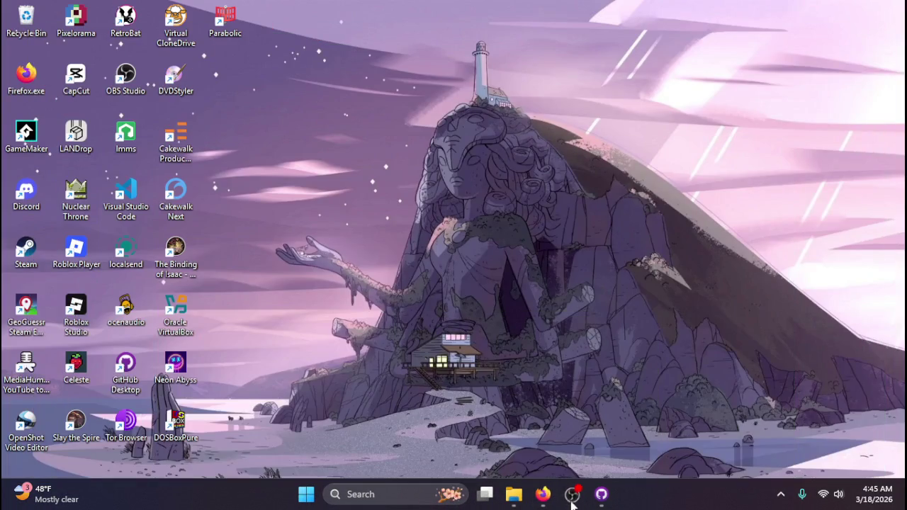
left_click(542, 494)
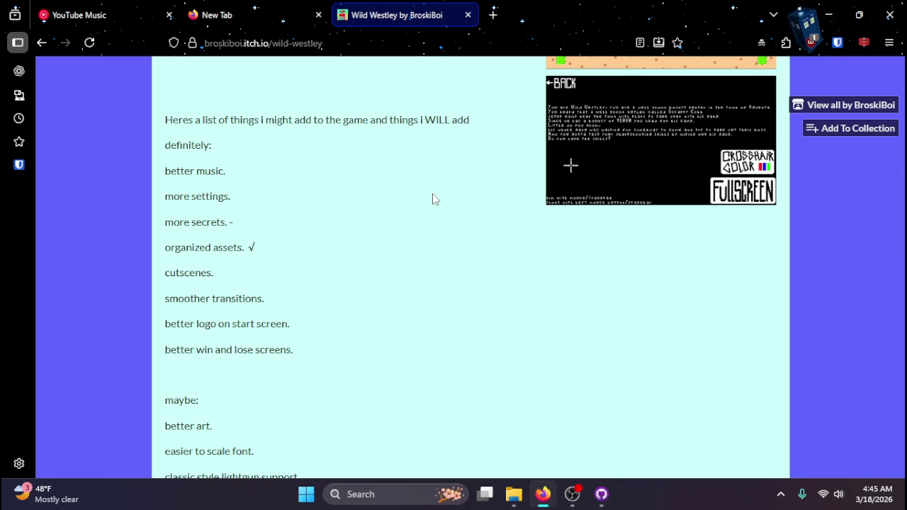
- Close the Wild Westley tab and load itch.io in the address bar
left_click(467, 14)
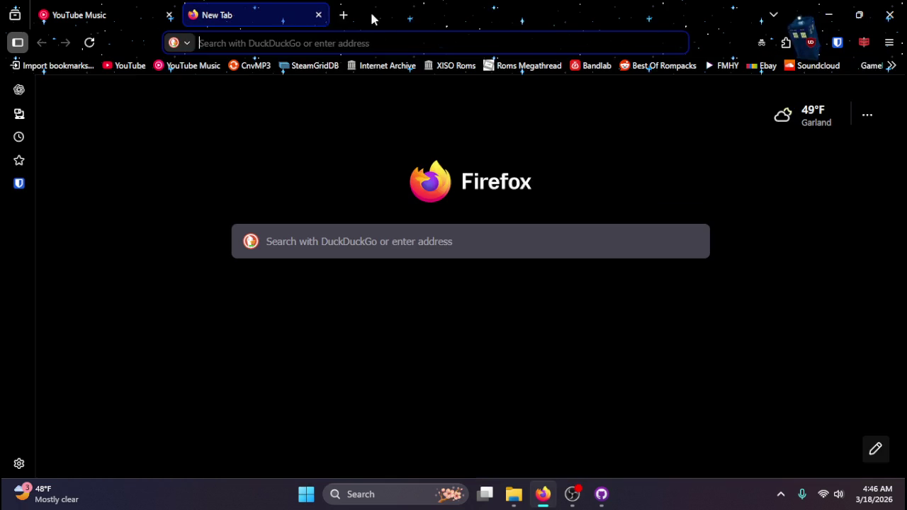
left_click(310, 43)
type("itch.io/")
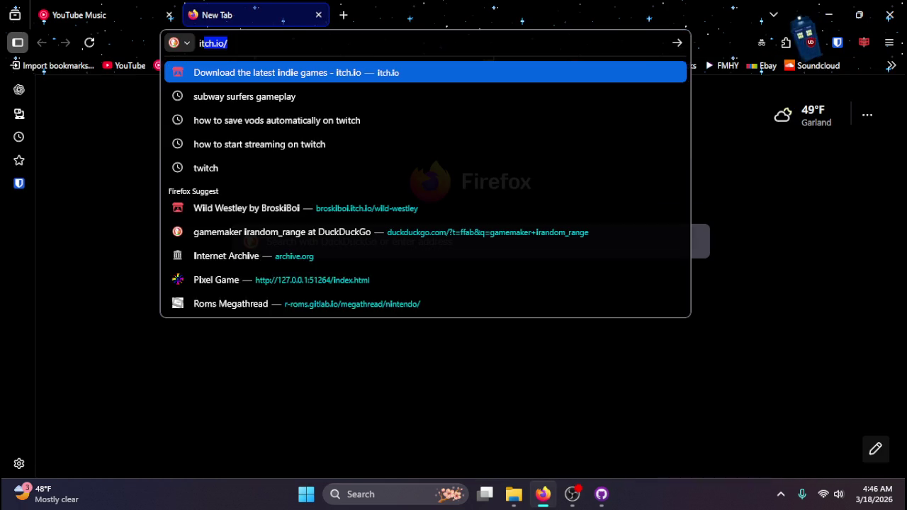
key("Return")
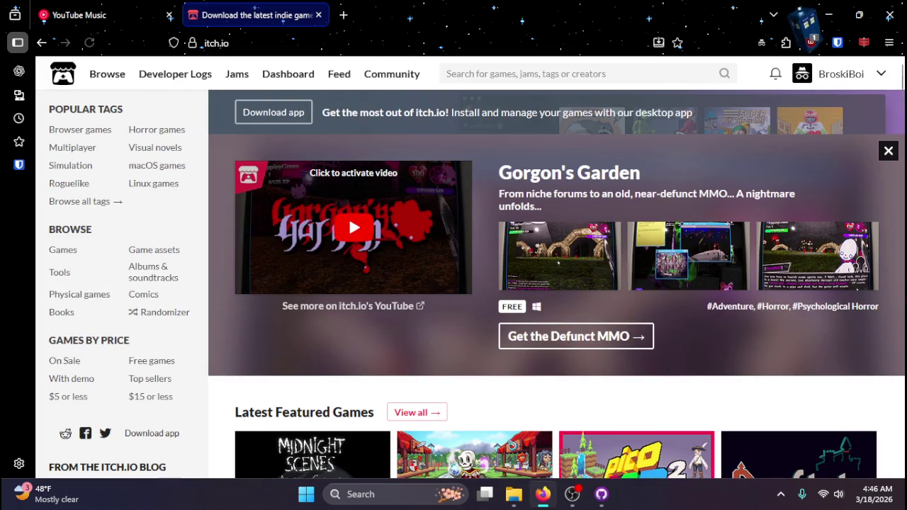
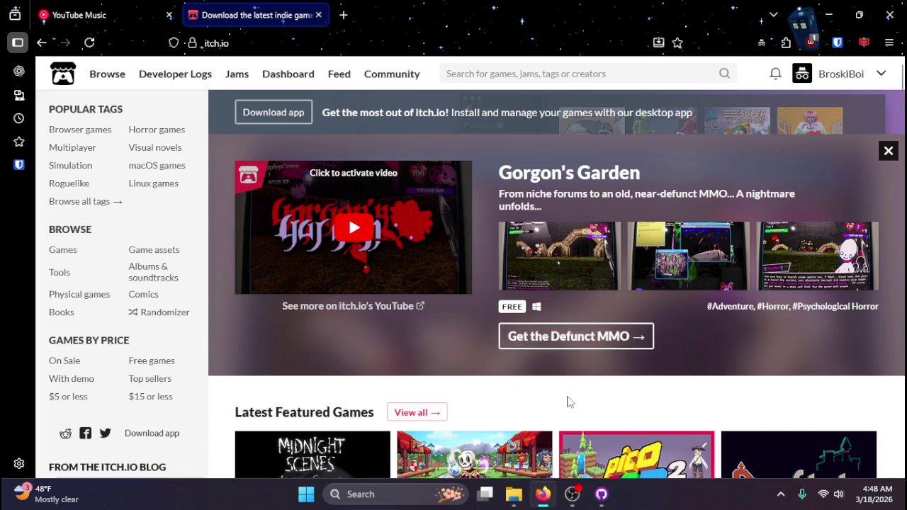
- Play the featured Gorgon's Garden video on the itch.io page
scroll(568, 396, "down", 3)
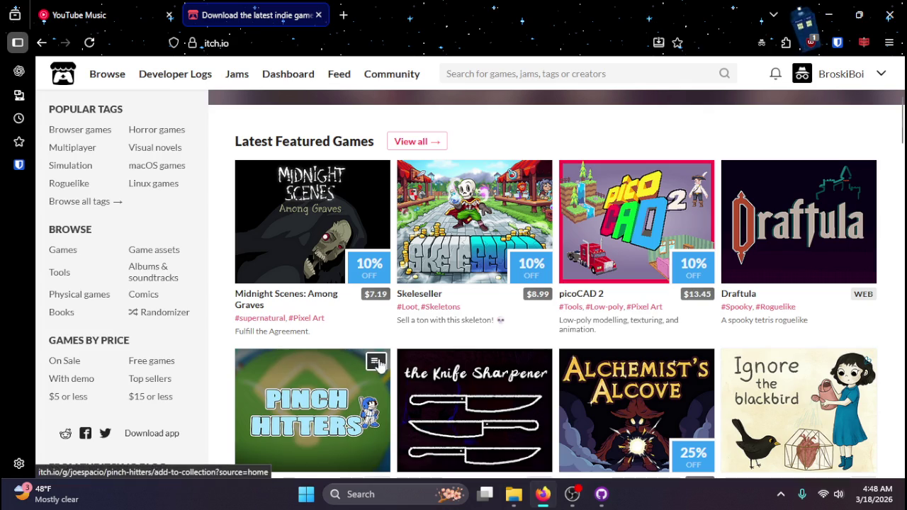
scroll(442, 386, "up", 4)
left_click(331, 176)
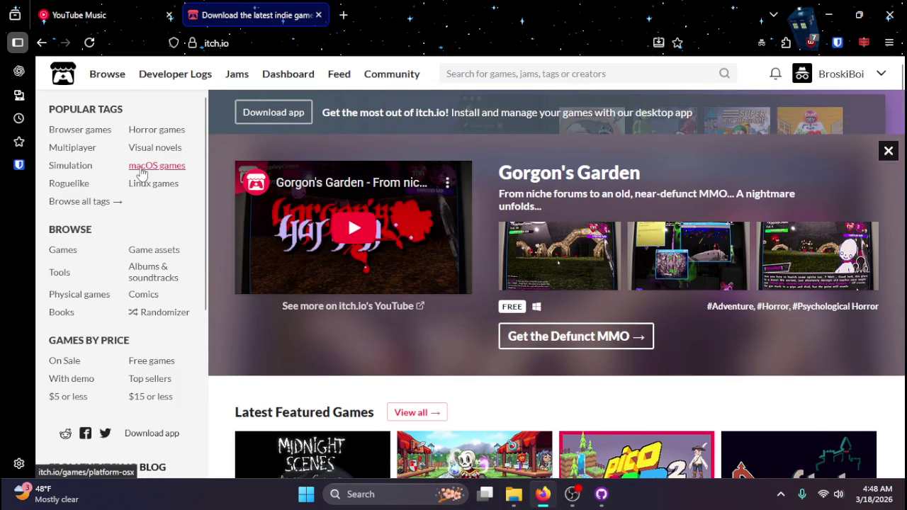
- Browse the top games tagged Horror and open the SKINFACE game page
left_click(156, 133)
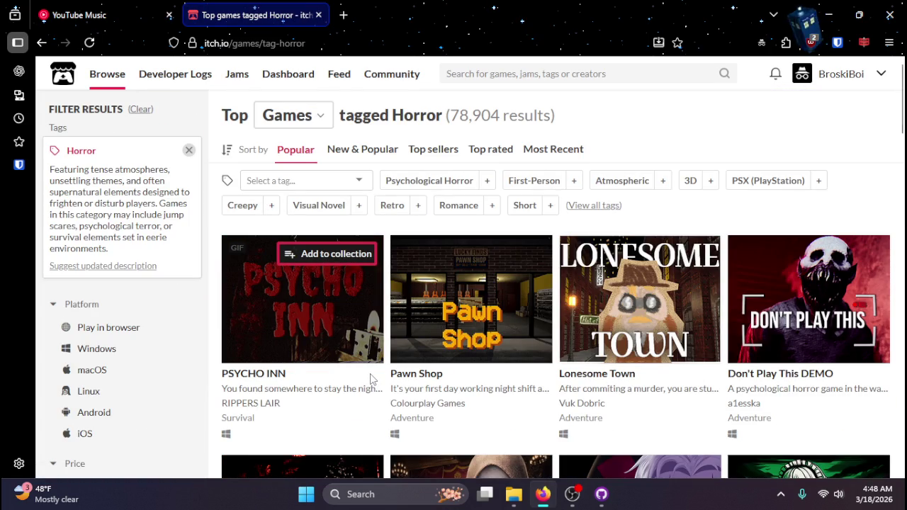
scroll(371, 379, "down", 3)
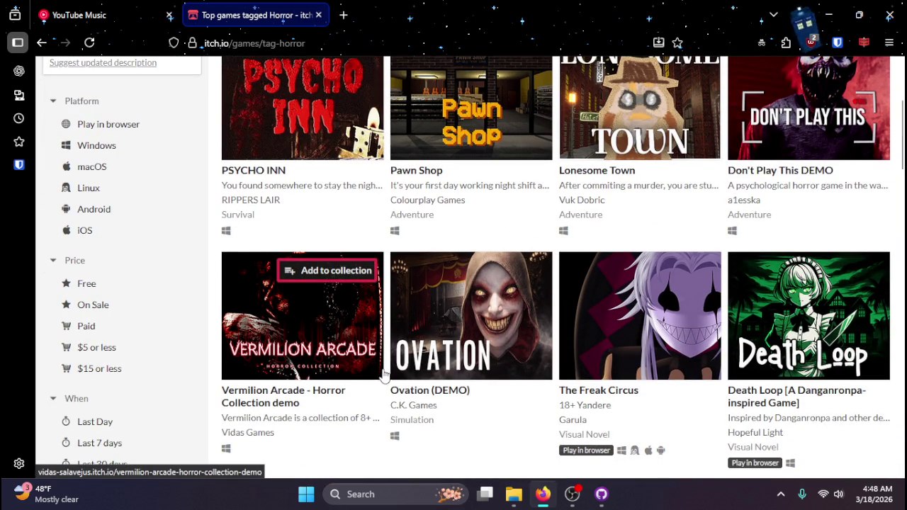
scroll(382, 374, "down", 3)
scroll(394, 258, "down", 5)
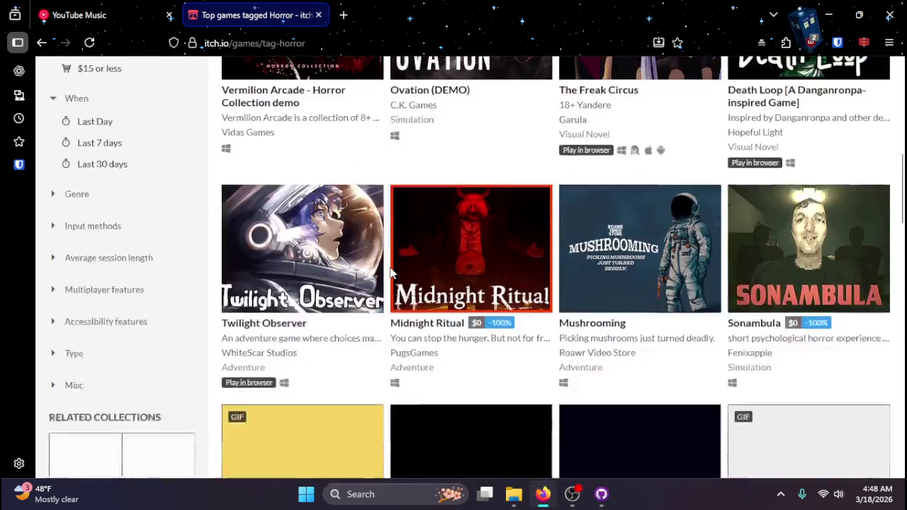
scroll(786, 352, "up", 2)
scroll(786, 352, "down", 1)
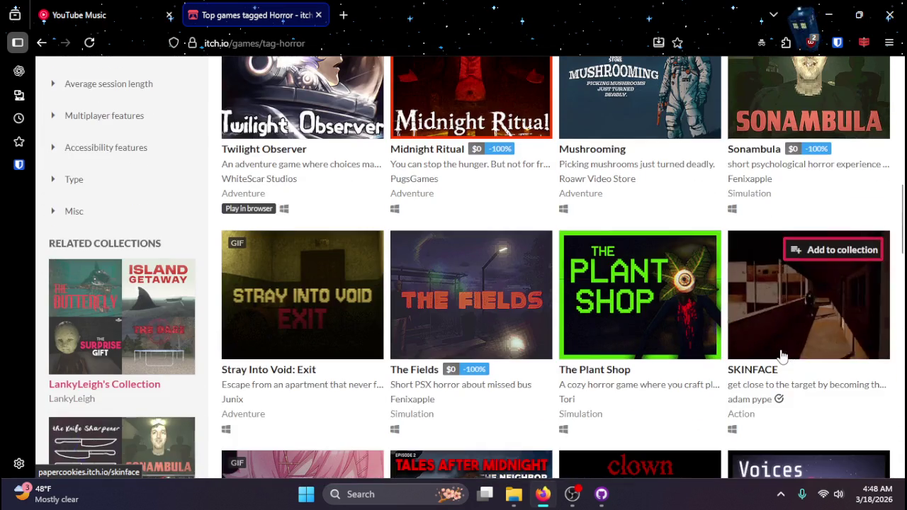
left_click(785, 333)
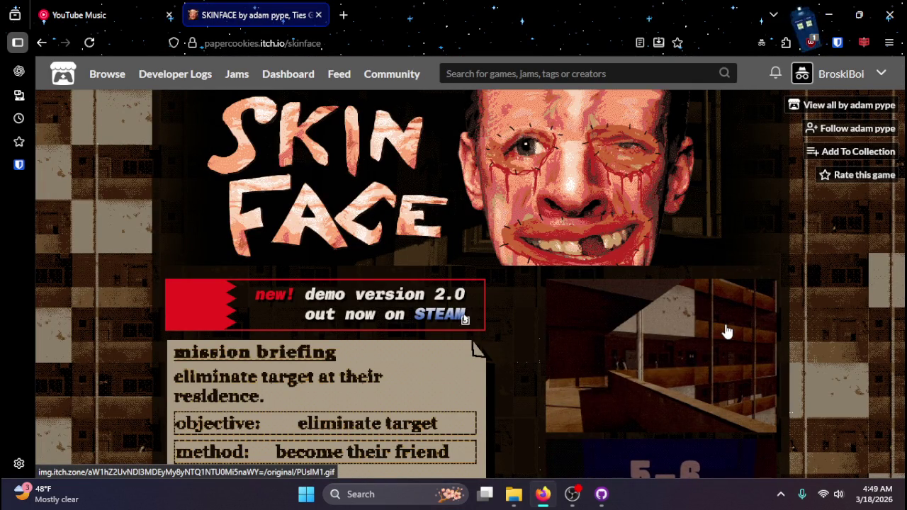
scroll(481, 446, "down", 3)
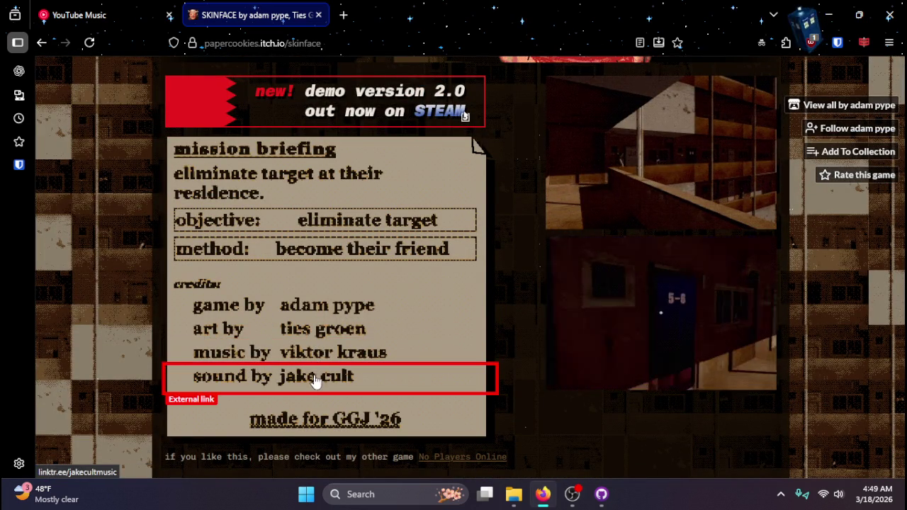
scroll(507, 419, "down", 5)
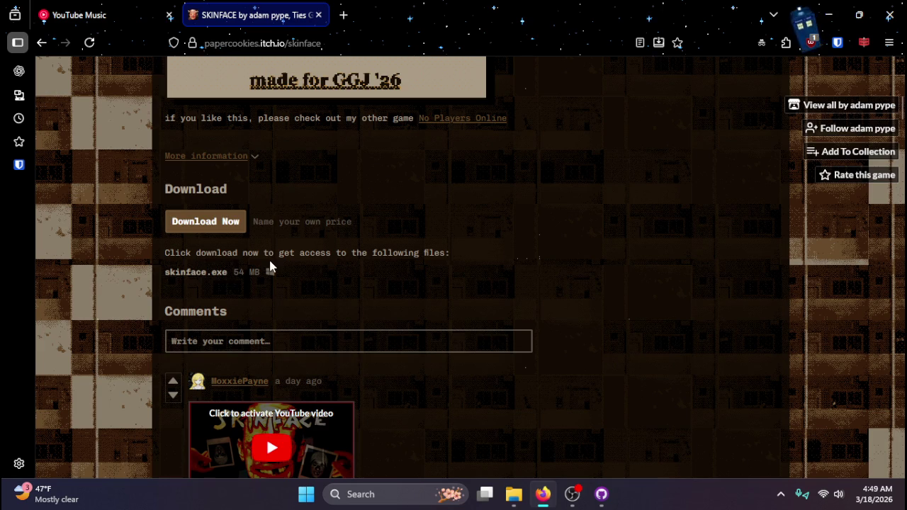
scroll(270, 266, "down", 5)
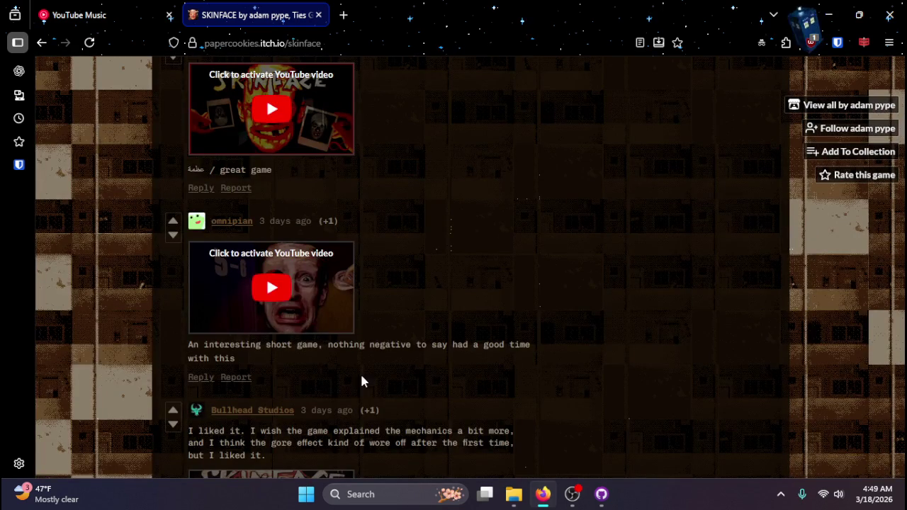
scroll(361, 381, "down", 7)
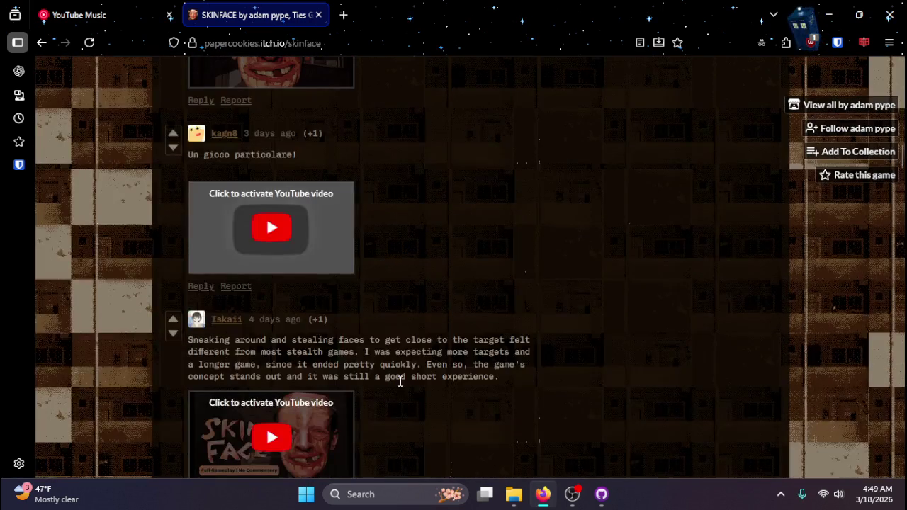
scroll(400, 381, "down", 1)
scroll(390, 382, "up", 15)
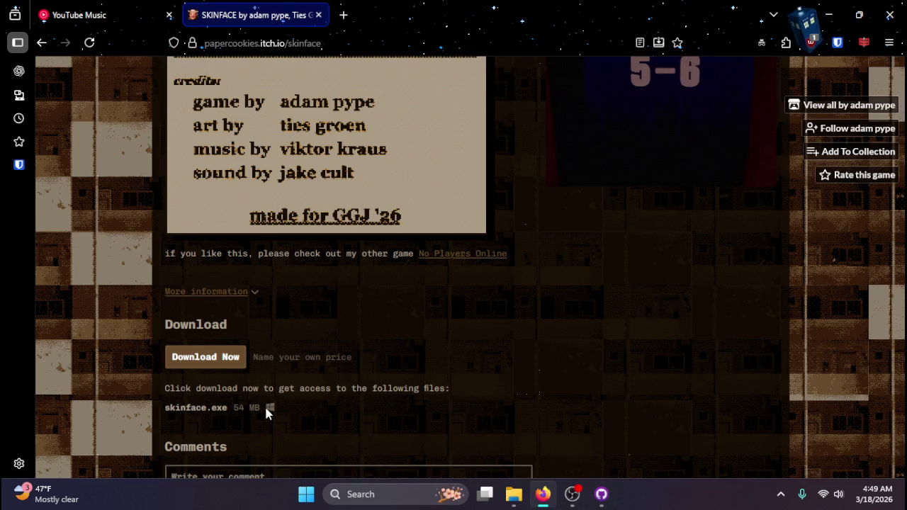
scroll(297, 400, "down", 1)
scroll(333, 395, "up", 2)
scroll(349, 397, "up", 5)
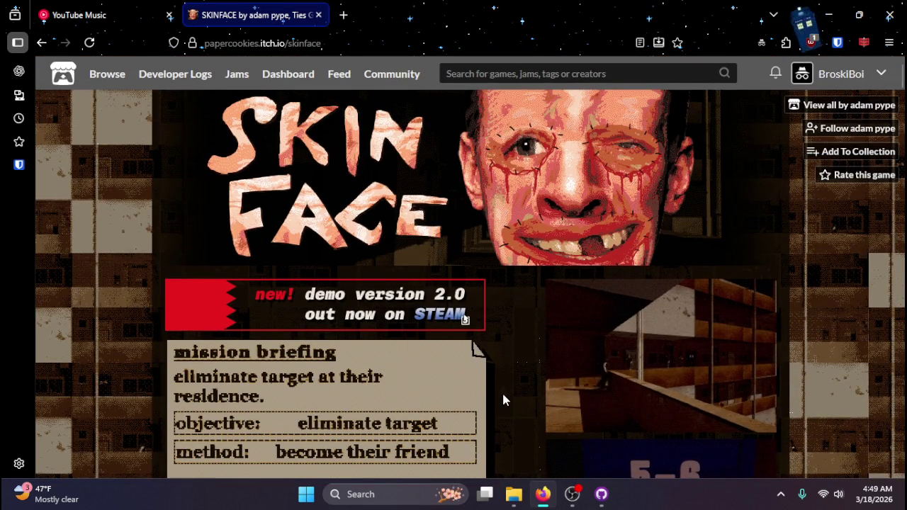
scroll(502, 398, "down", 5)
- Go back to the Top games tagged Horror listing and preview the first games
scroll(503, 398, "up", 5)
key("alt+Left")
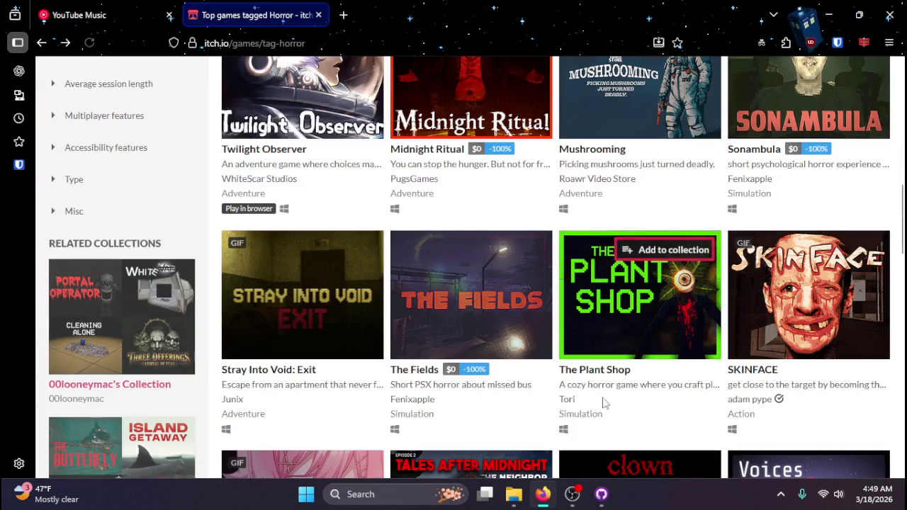
scroll(397, 339, "down", 4)
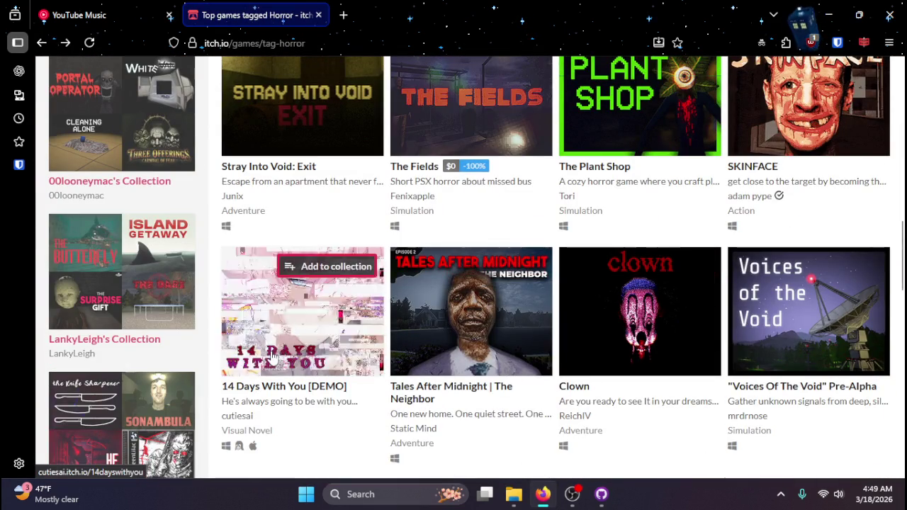
mouse_move(271, 357)
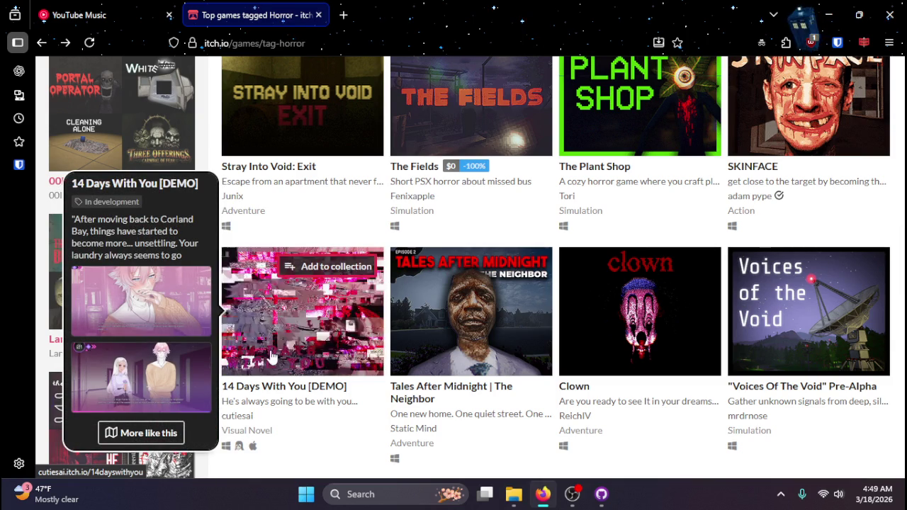
mouse_move(446, 342)
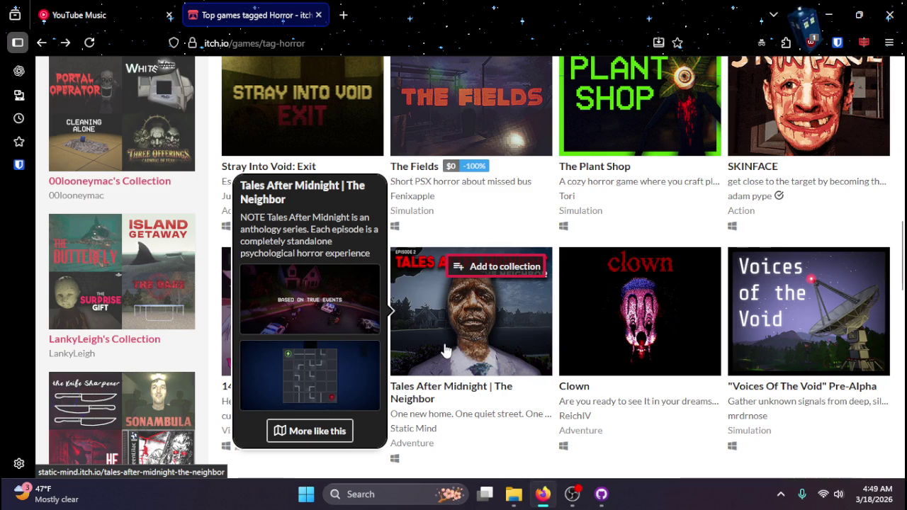
scroll(446, 349, "down", 5)
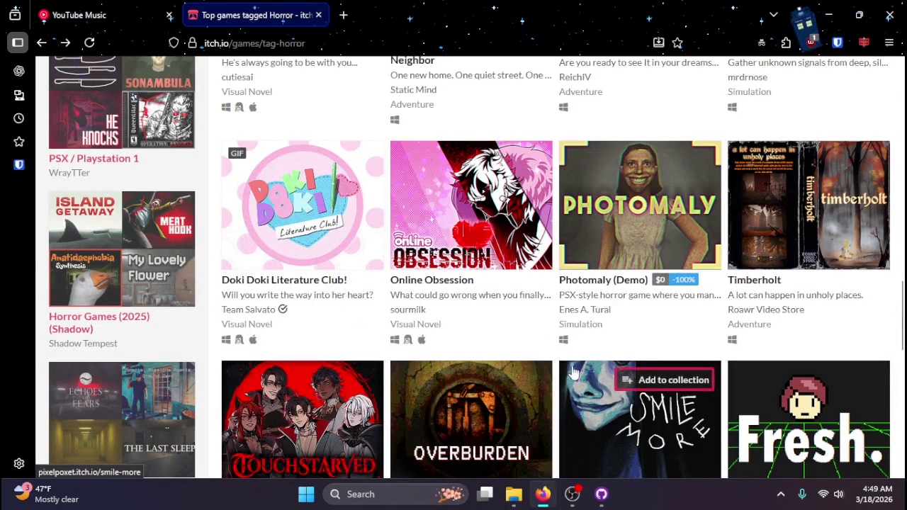
scroll(554, 374, "down", 6)
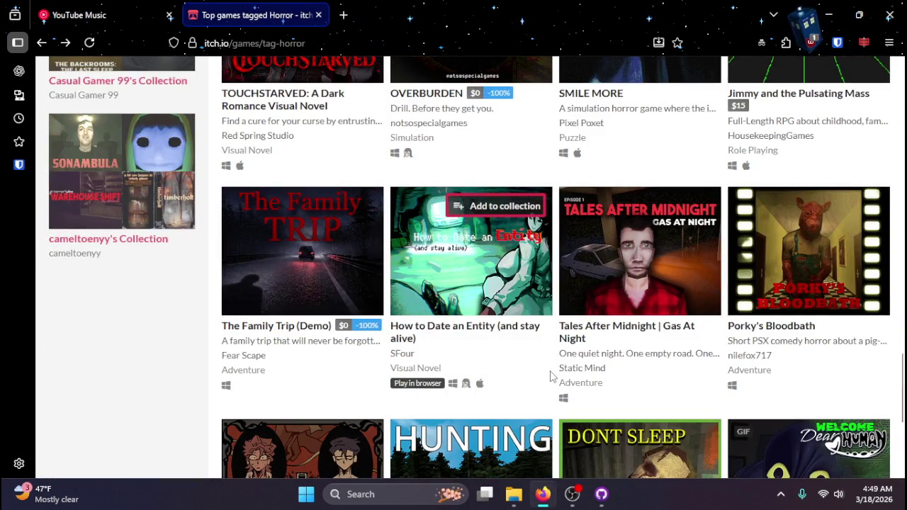
scroll(551, 375, "down", 8)
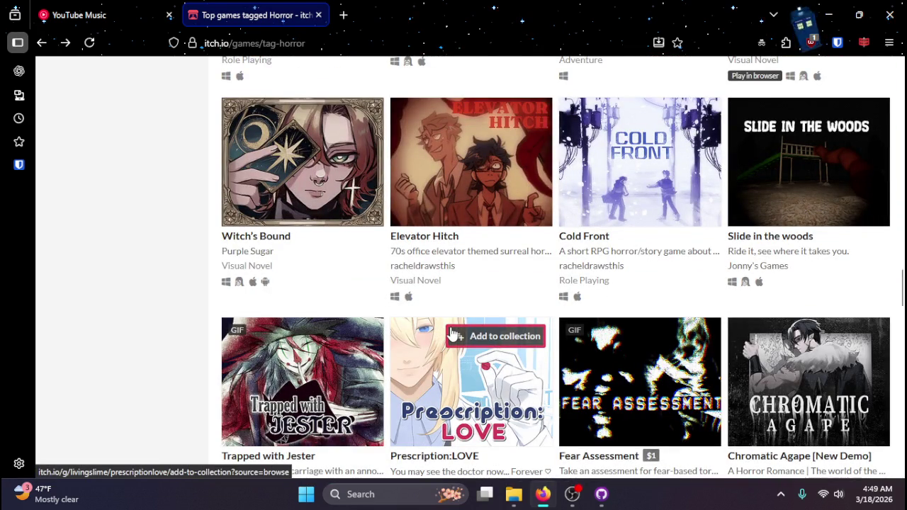
scroll(451, 333, "down", 5)
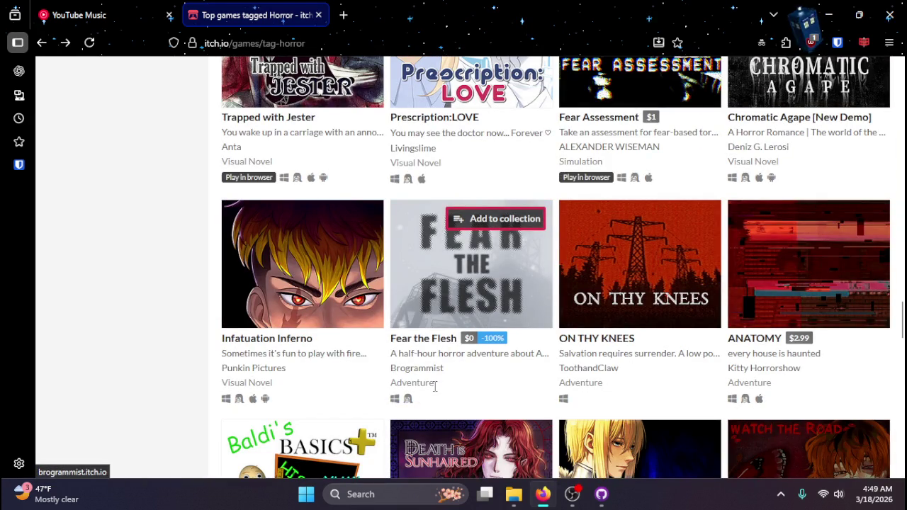
- Keep scrolling down the Horror listing, previewing game thumbnails
mouse_move(514, 320)
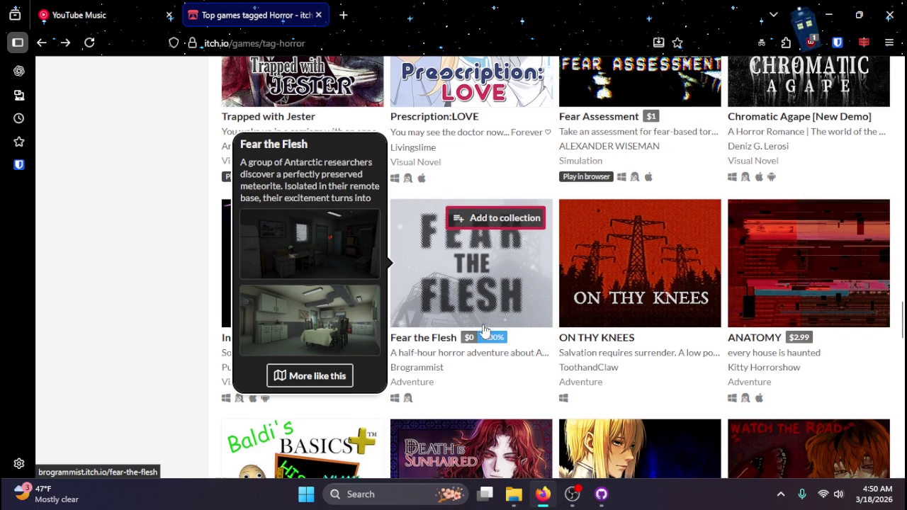
scroll(507, 320, "down", 3)
scroll(496, 324, "up", 2)
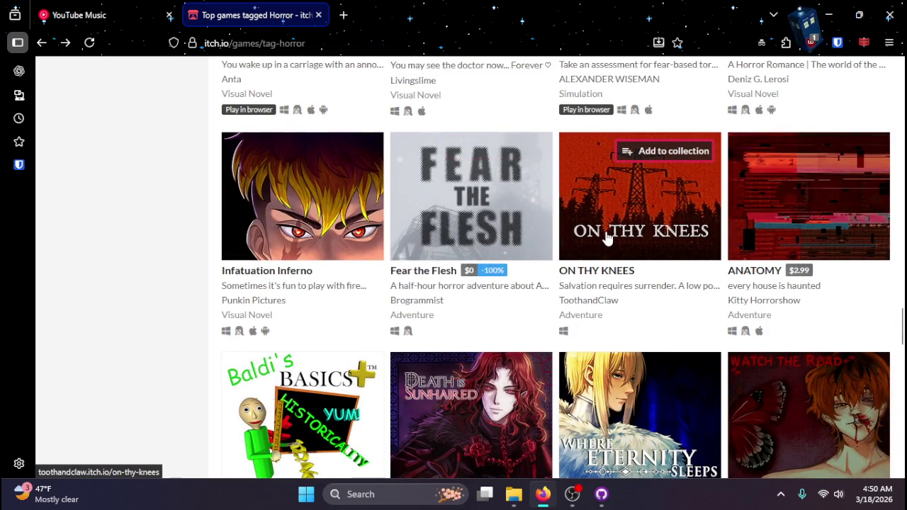
mouse_move(607, 239)
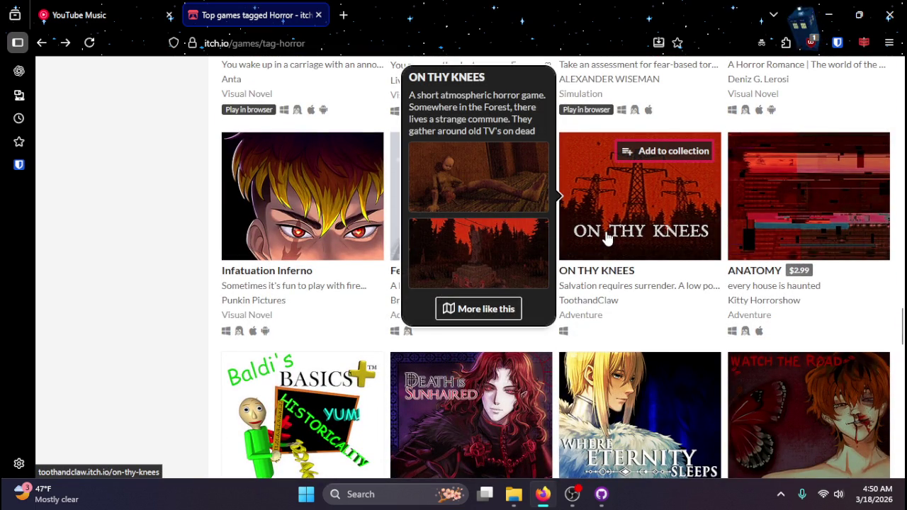
scroll(607, 239, "down", 6)
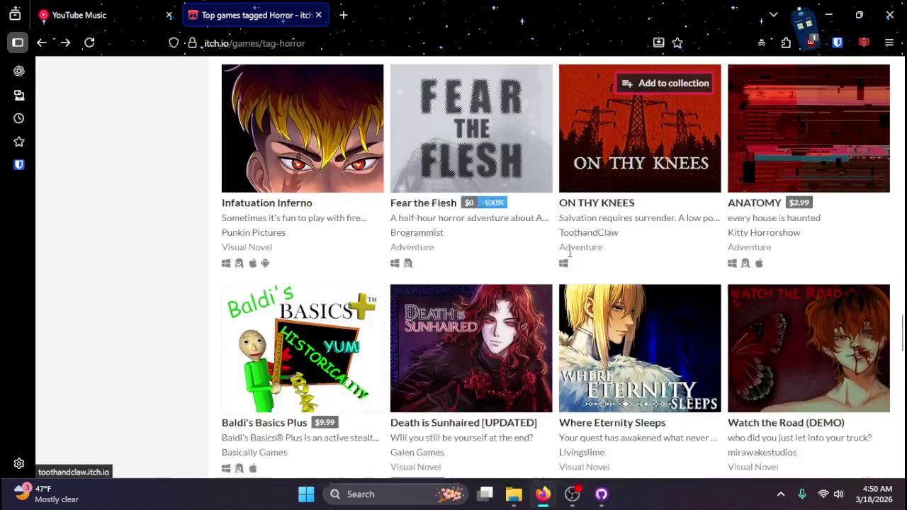
scroll(535, 373, "down", 2)
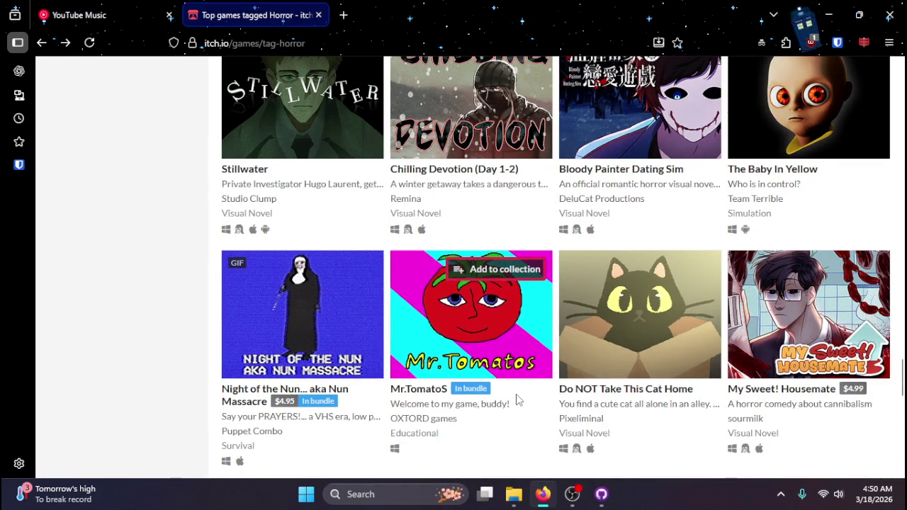
scroll(516, 400, "down", 2)
scroll(415, 407, "down", 4)
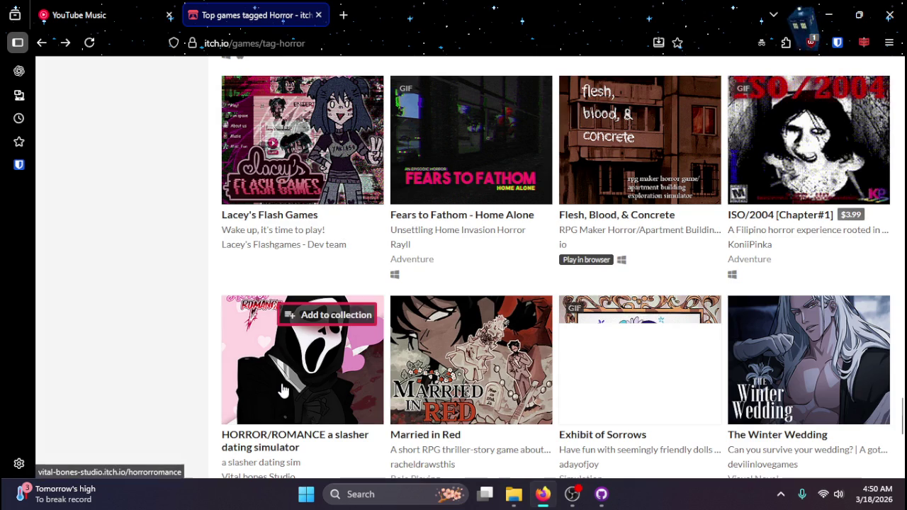
mouse_move(293, 389)
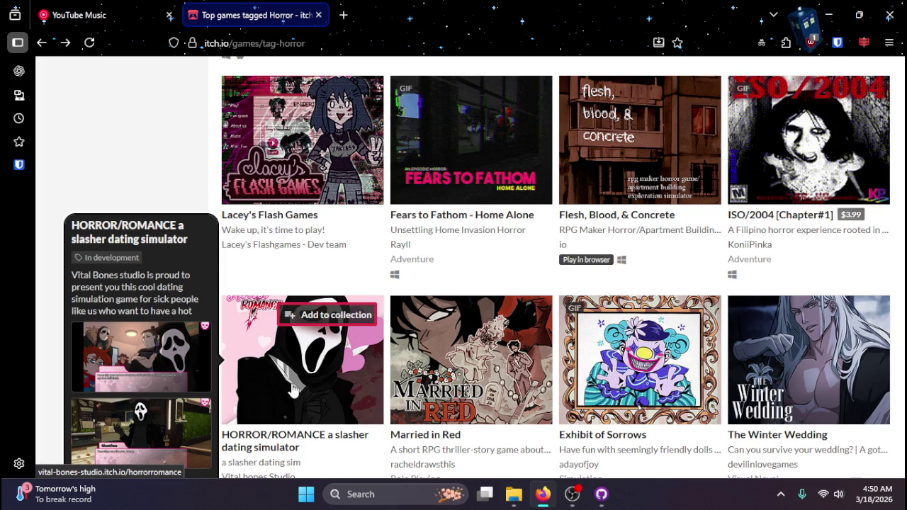
scroll(388, 382, "down", 5)
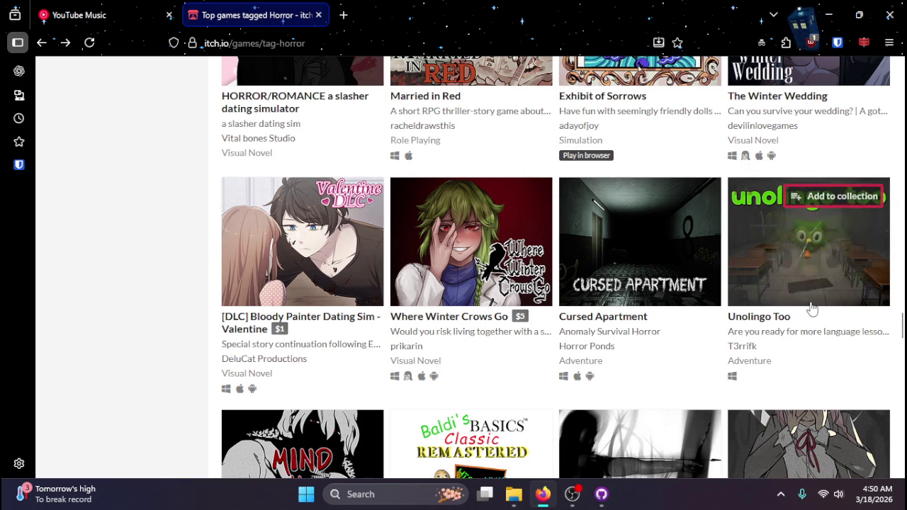
mouse_move(804, 289)
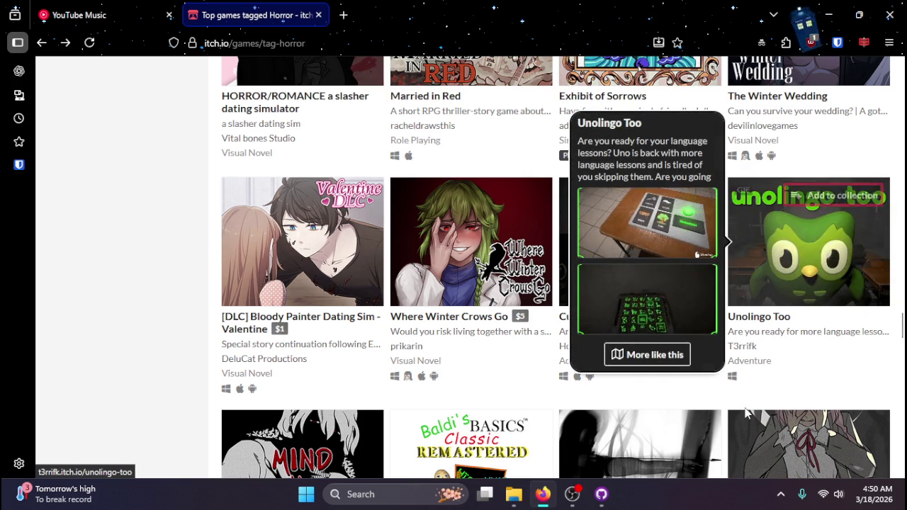
scroll(691, 390, "down", 6)
scroll(705, 390, "up", 2)
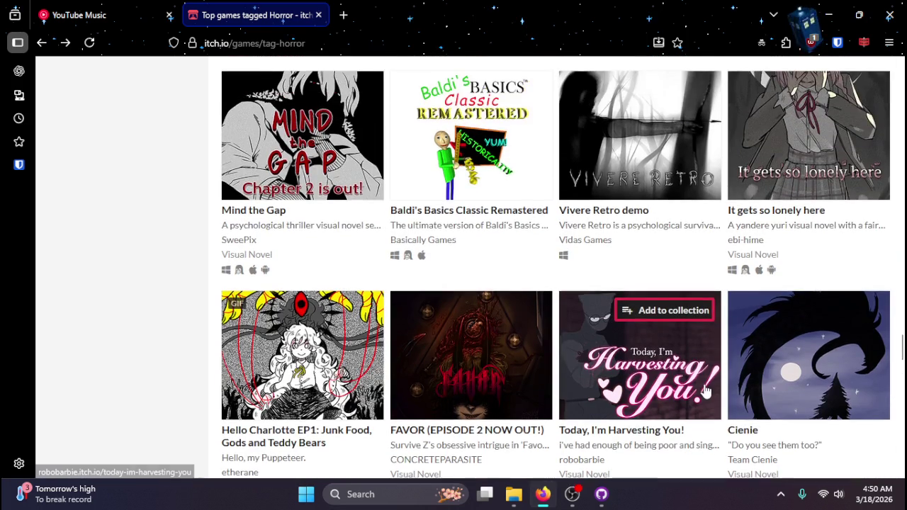
scroll(705, 391, "down", 4)
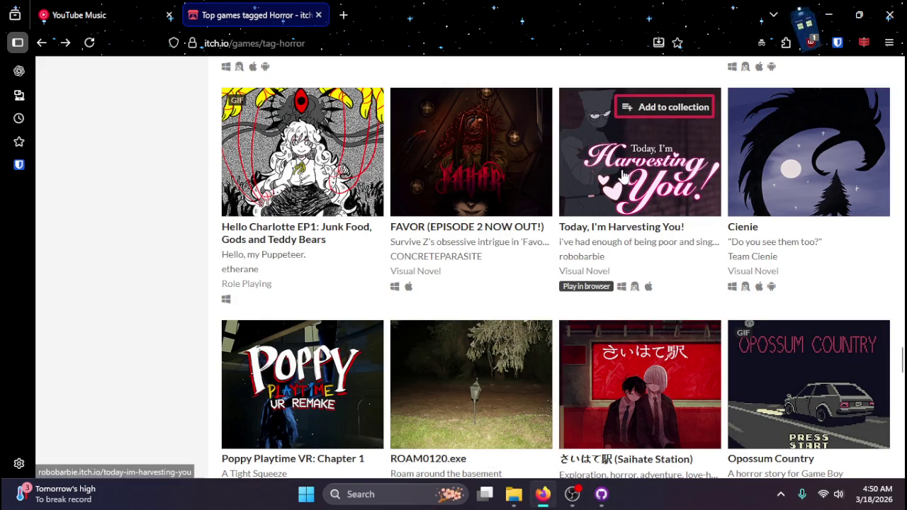
mouse_move(600, 180)
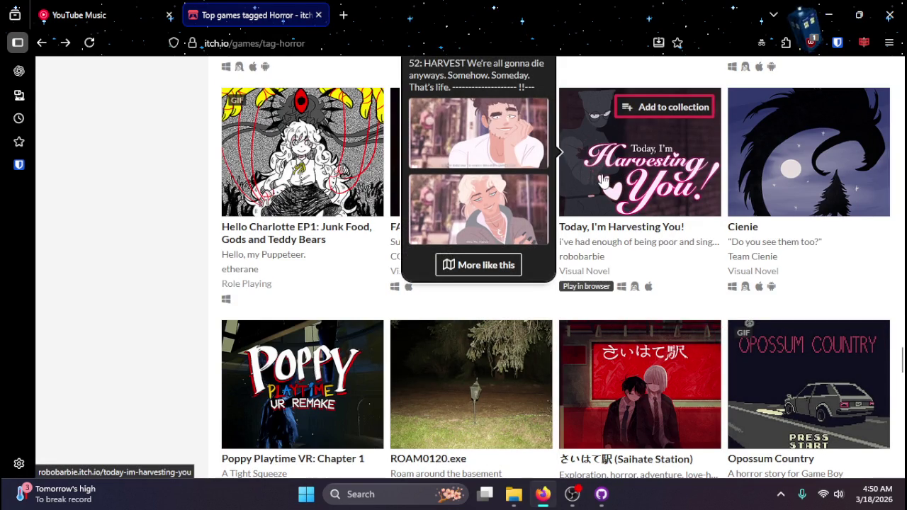
scroll(600, 180, "down", 2)
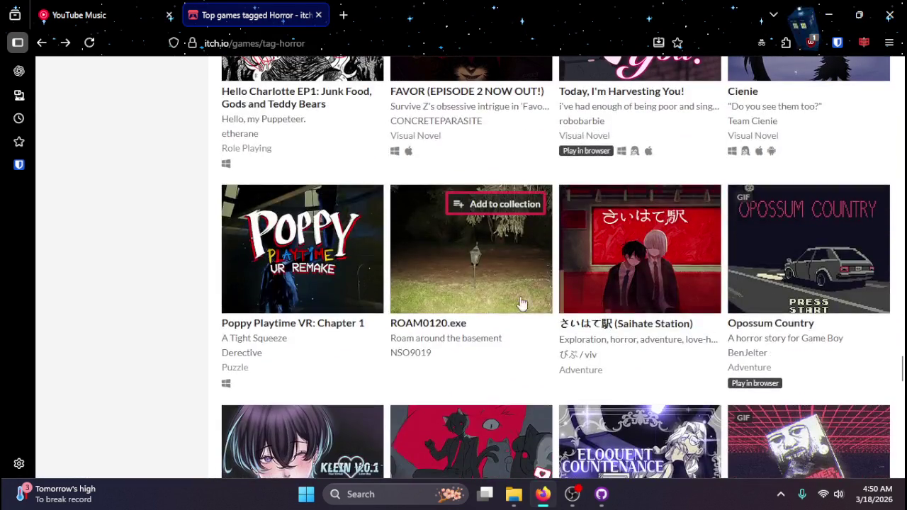
scroll(520, 303, "down", 7)
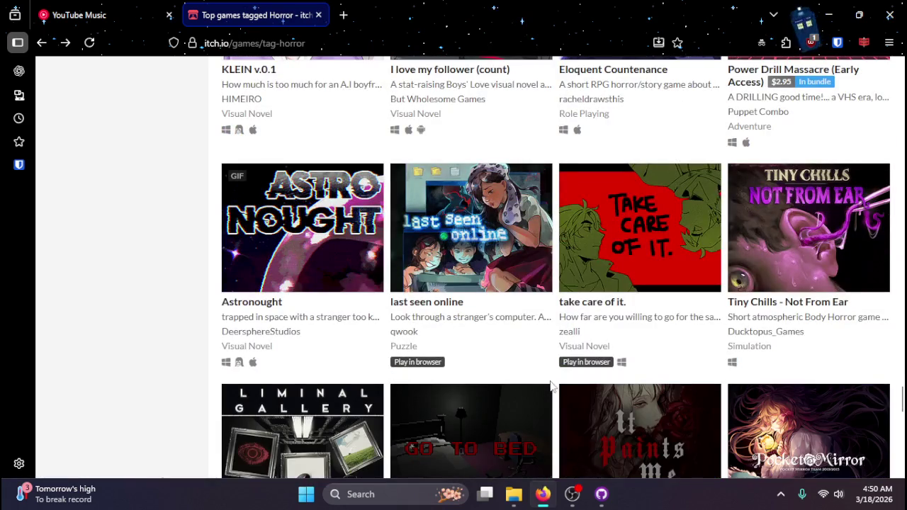
scroll(552, 384, "down", 2)
scroll(558, 386, "down", 2)
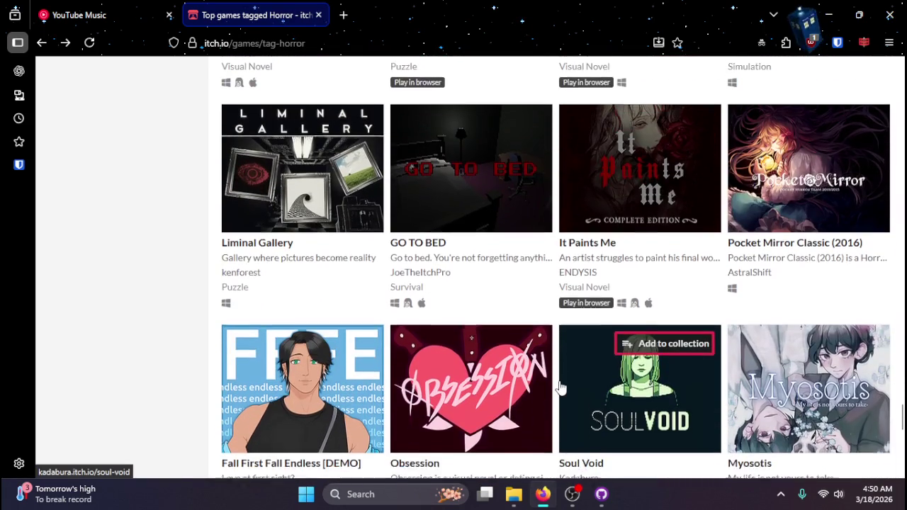
scroll(560, 388, "down", 1)
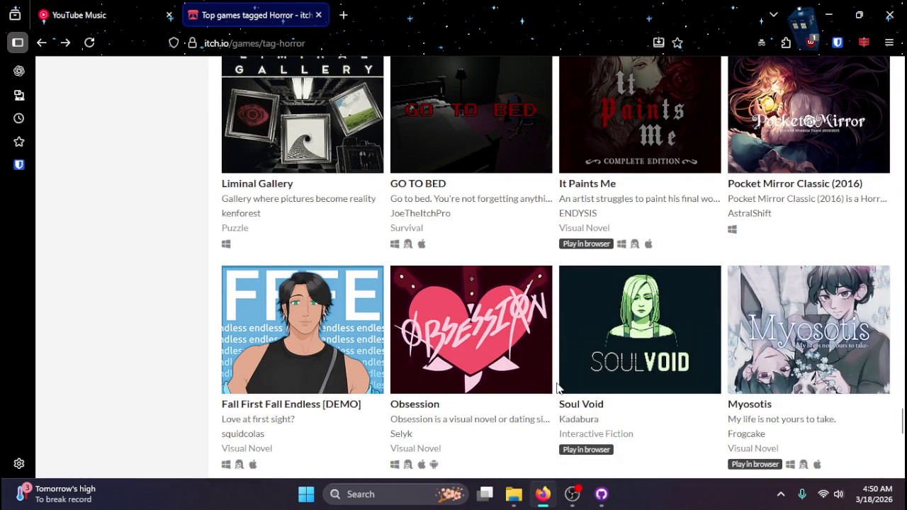
scroll(557, 388, "down", 3)
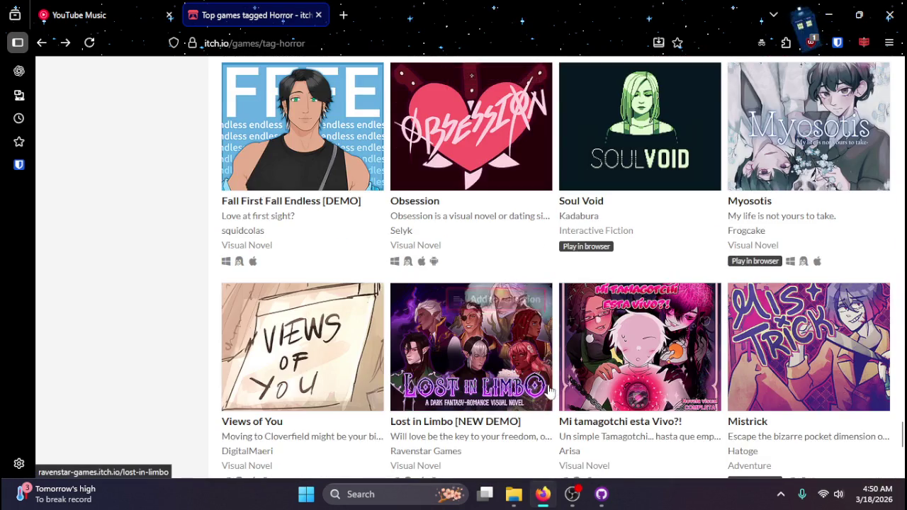
scroll(557, 395, "down", 3)
- Scroll further down the Horror listing to the Cookies thumbnail
mouse_move(549, 393)
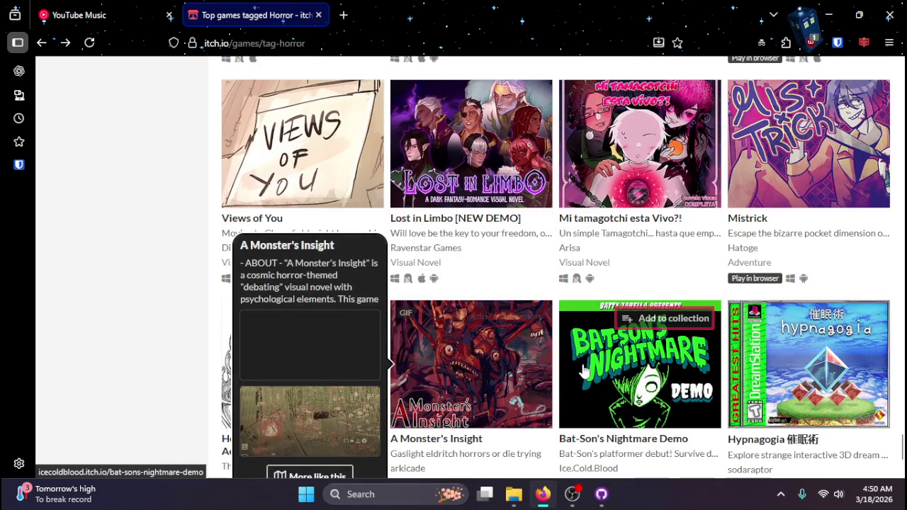
mouse_move(579, 374)
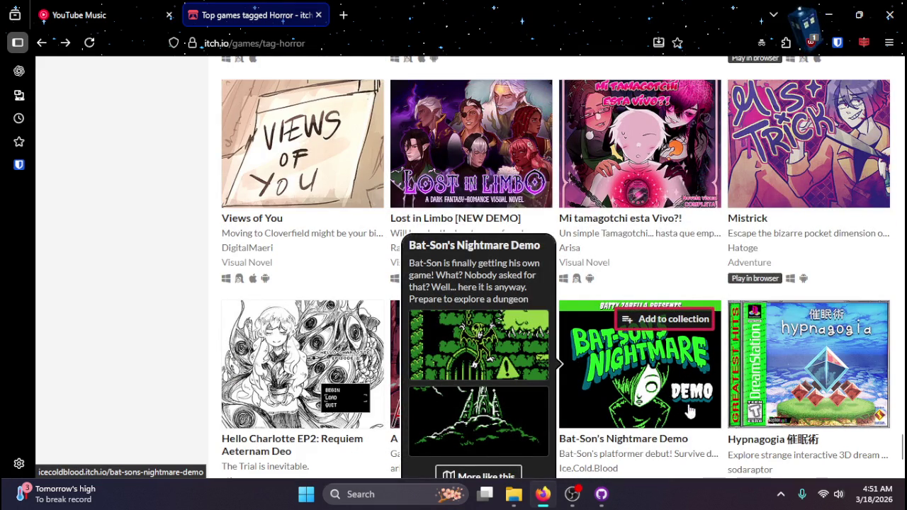
scroll(687, 411, "down", 2)
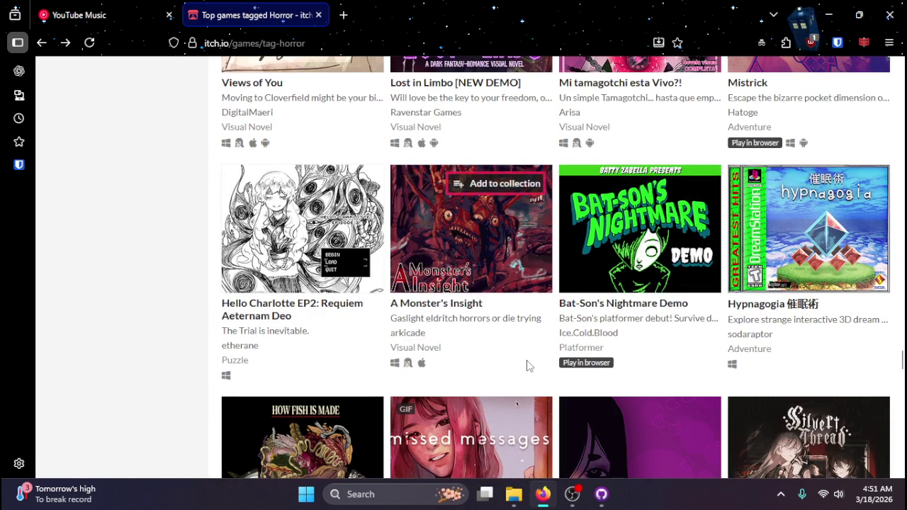
scroll(571, 373, "down", 2)
scroll(559, 379, "down", 3)
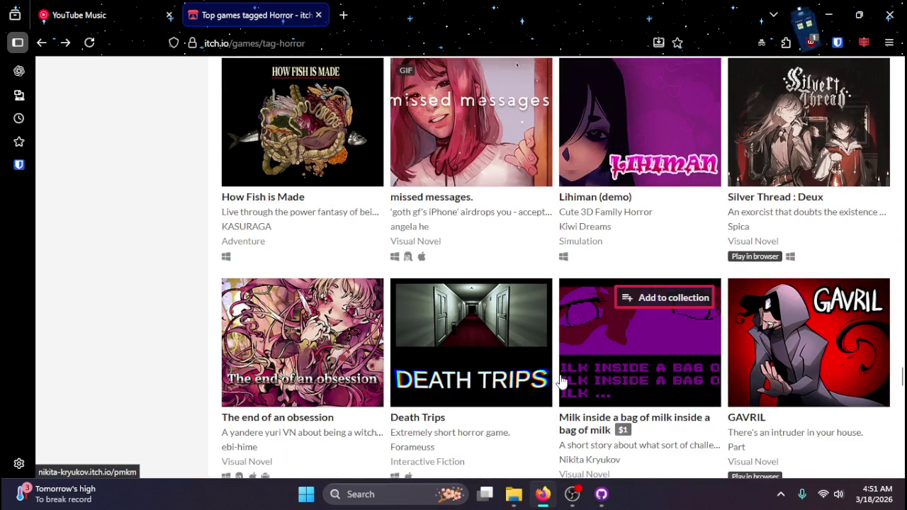
scroll(559, 381, "down", 4)
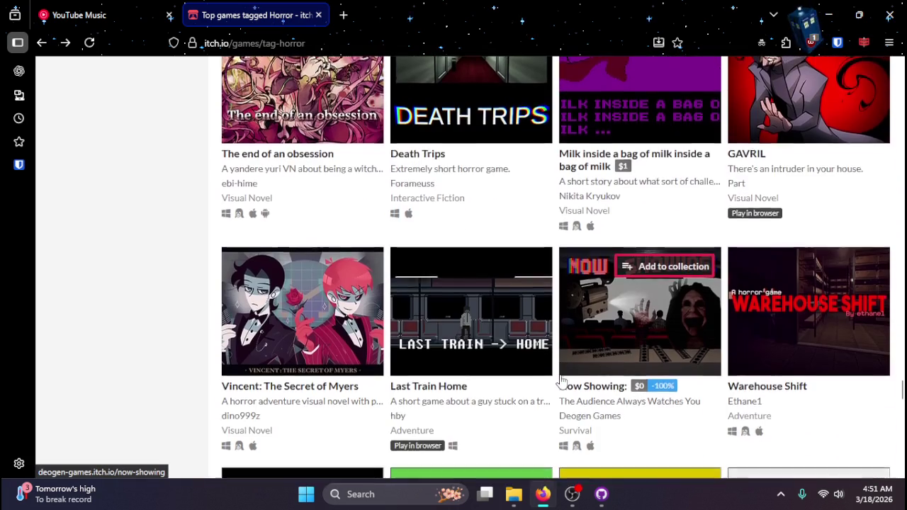
scroll(560, 381, "down", 3)
scroll(567, 368, "up", 1)
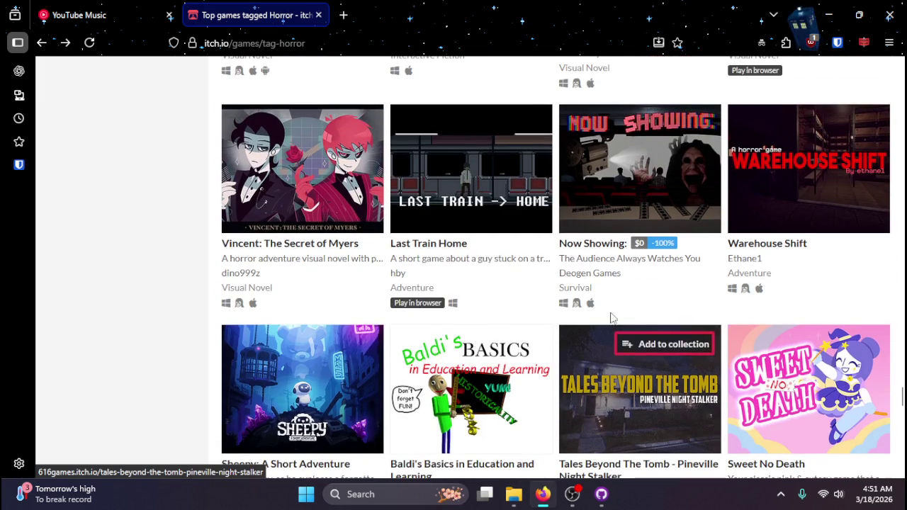
mouse_move(627, 236)
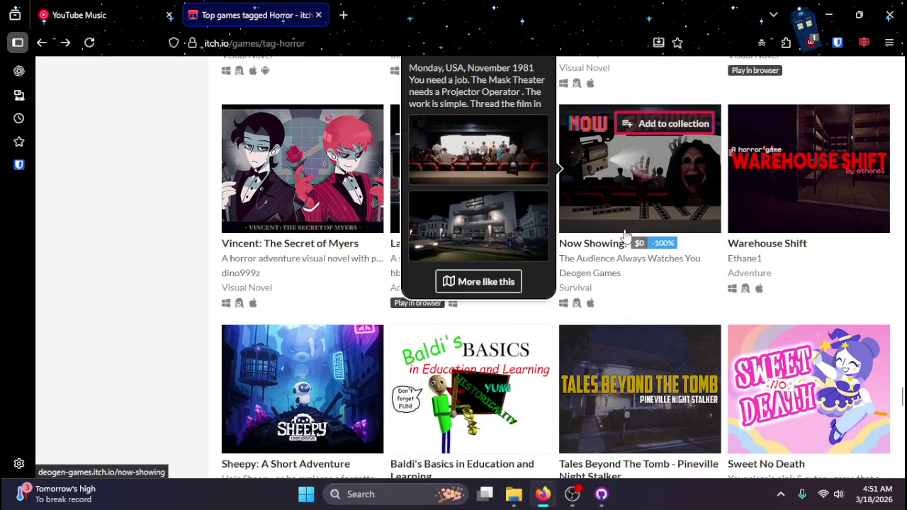
scroll(562, 333, "down", 6)
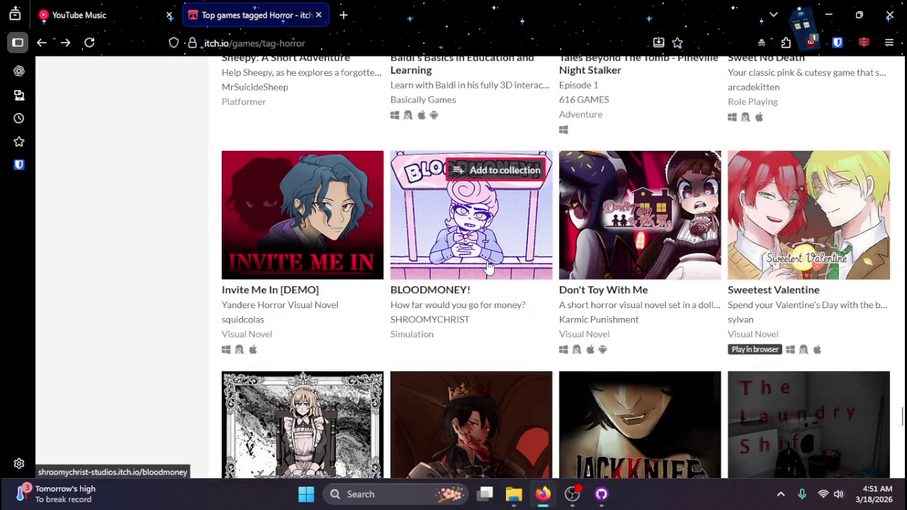
mouse_move(487, 267)
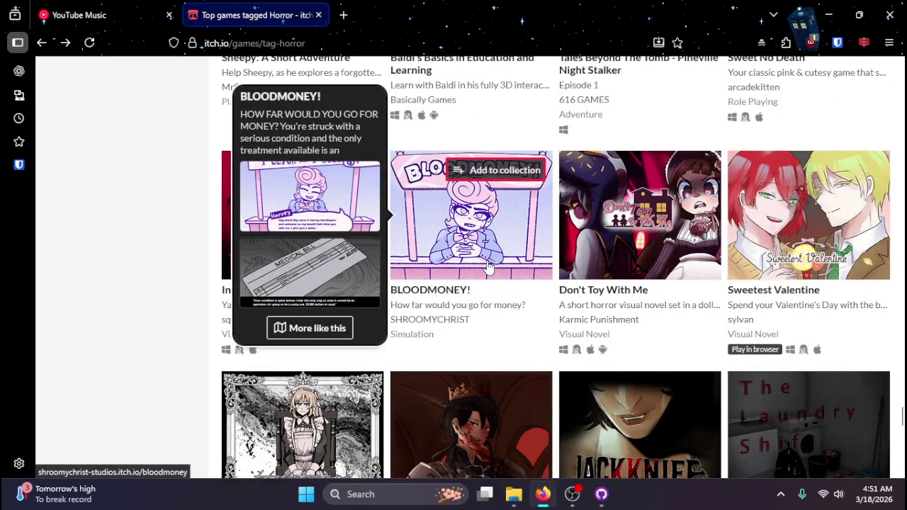
scroll(512, 268, "down", 9)
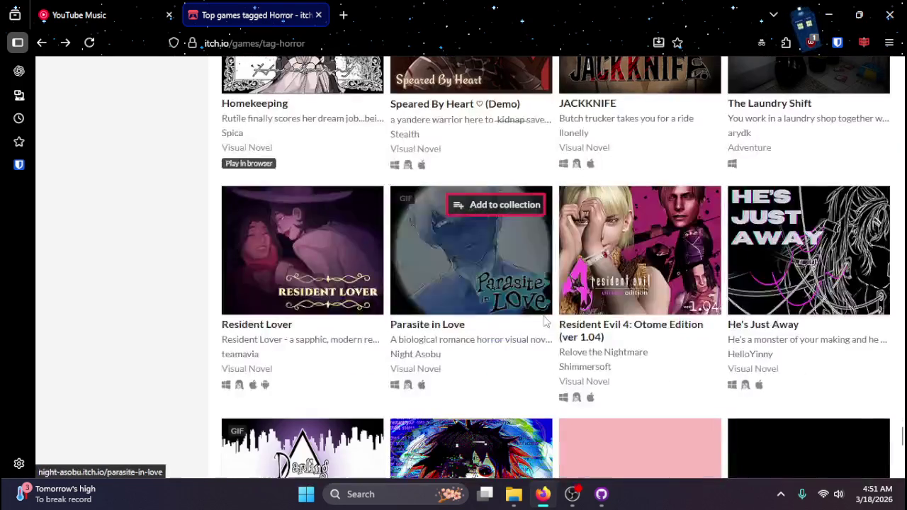
scroll(557, 322, "down", 5)
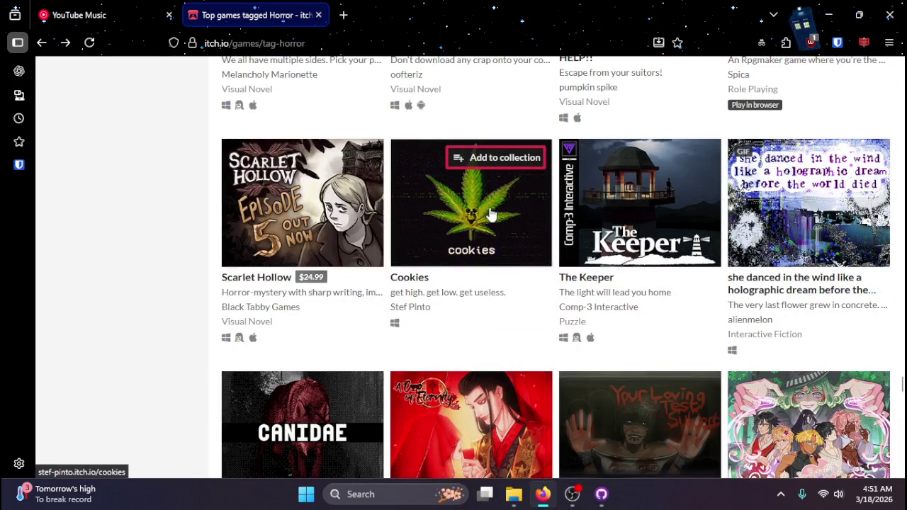
mouse_move(491, 214)
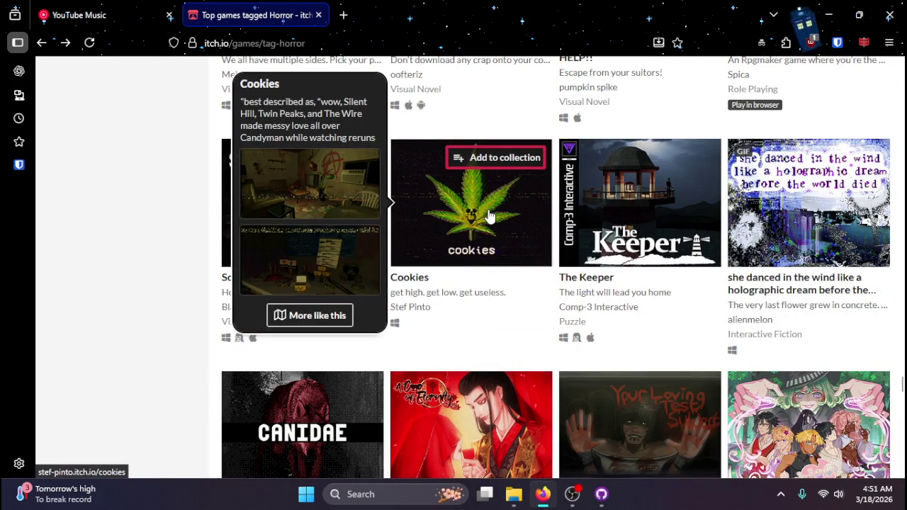
- Open the Cookies game page and read through its description
left_click(488, 215)
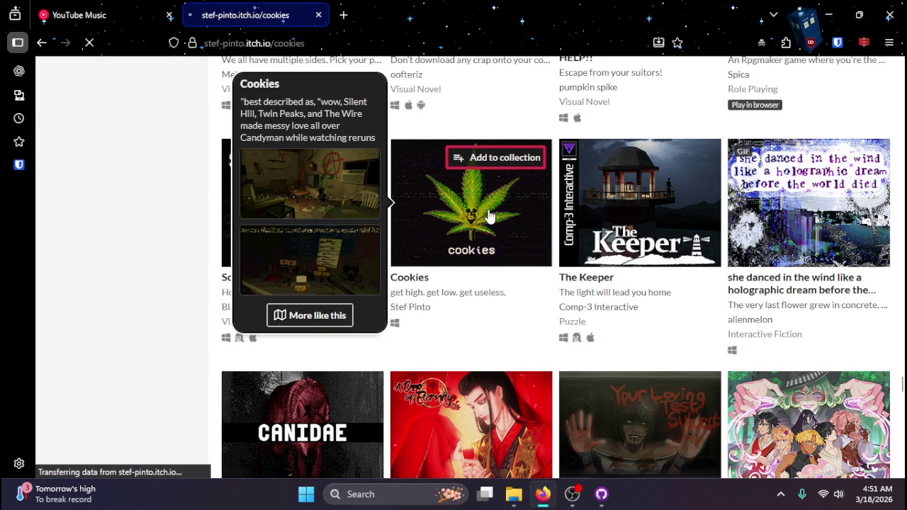
scroll(475, 306, "down", 3)
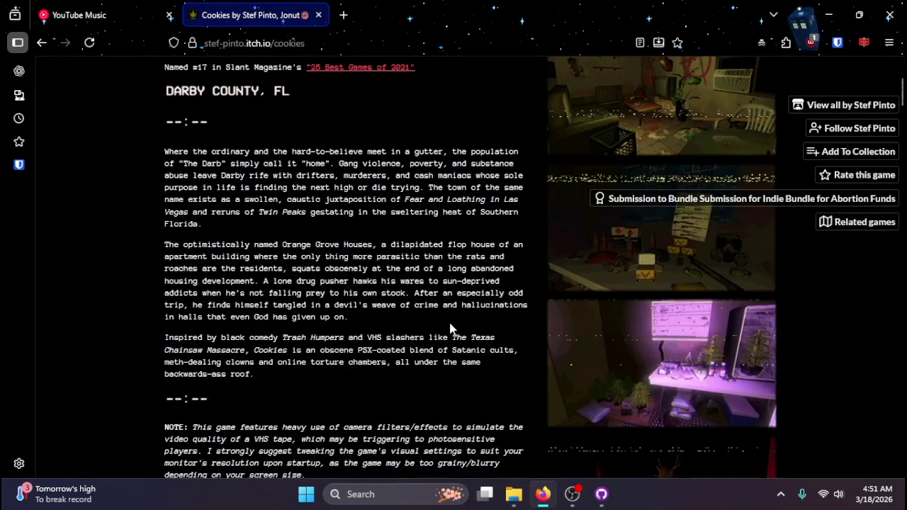
scroll(449, 328, "down", 10)
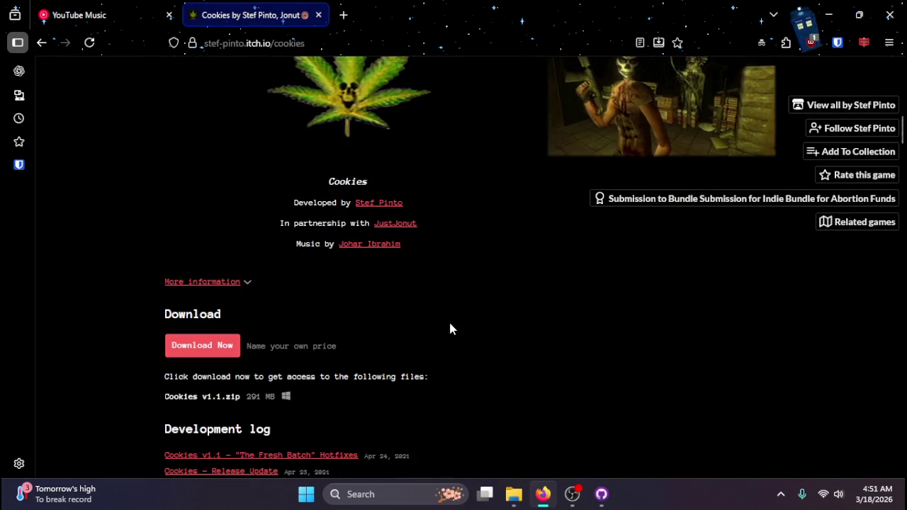
scroll(449, 328, "down", 1)
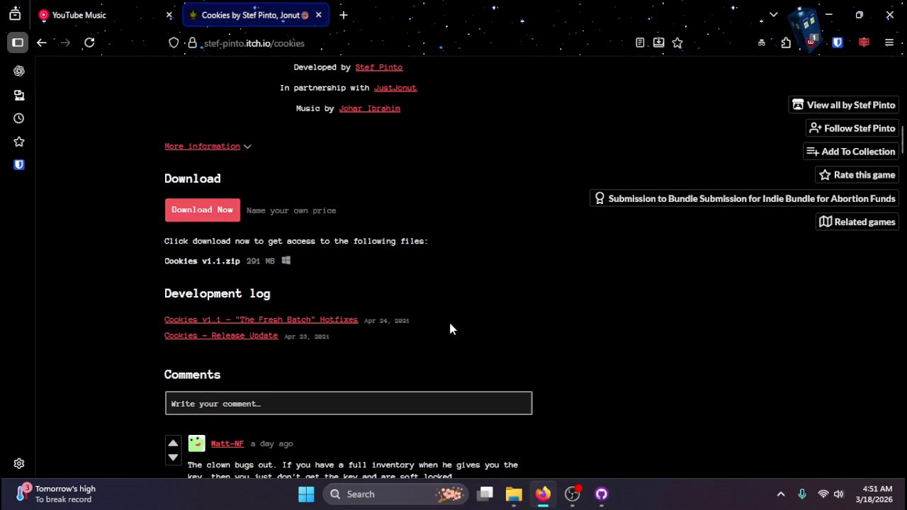
scroll(449, 327, "down", 2)
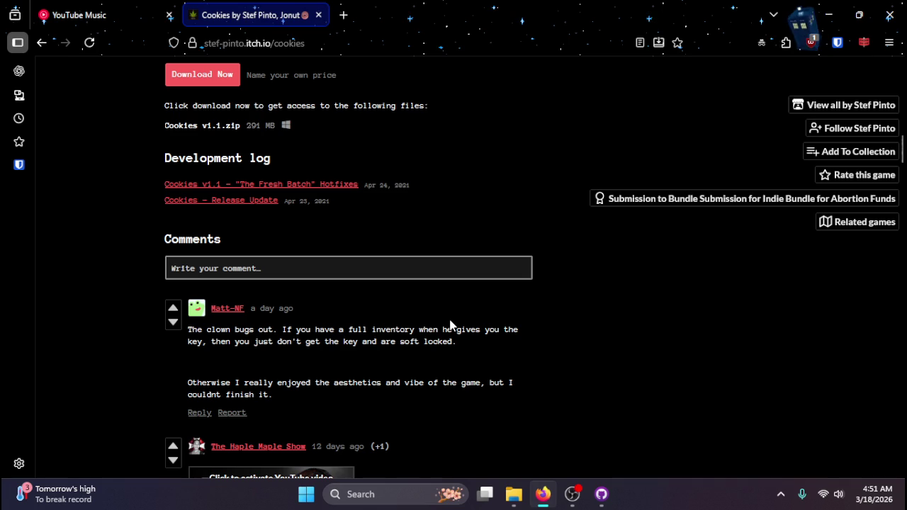
scroll(449, 325, "down", 2)
scroll(450, 324, "up", 6)
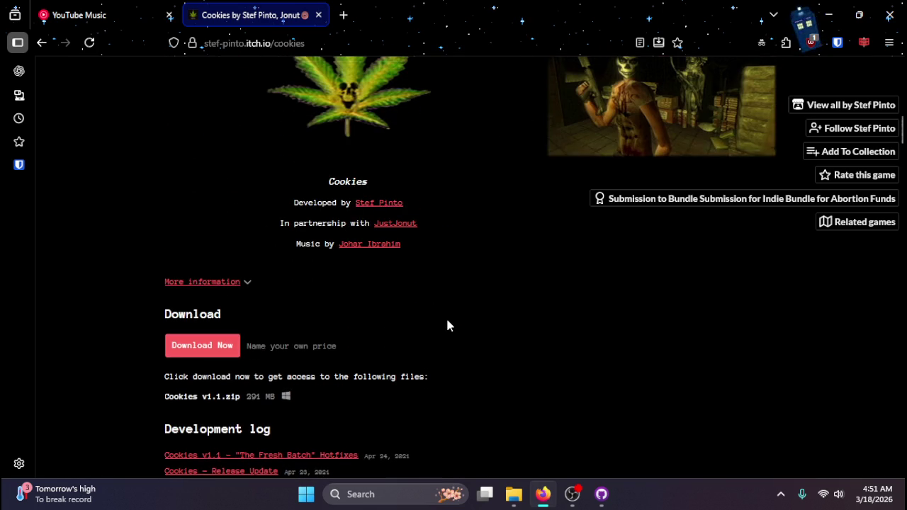
- Expand, then collapse Cookies' More information table, and return to the Horror listing
left_click(203, 286)
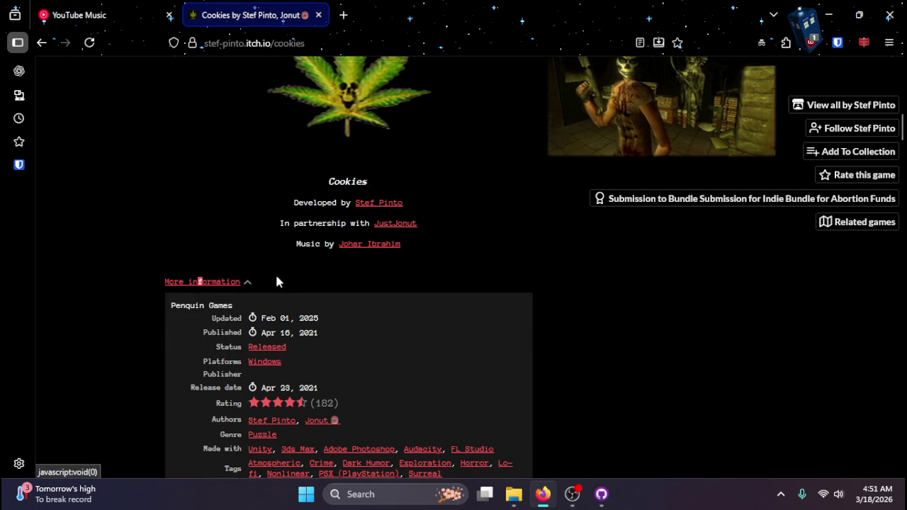
scroll(301, 298, "down", 3)
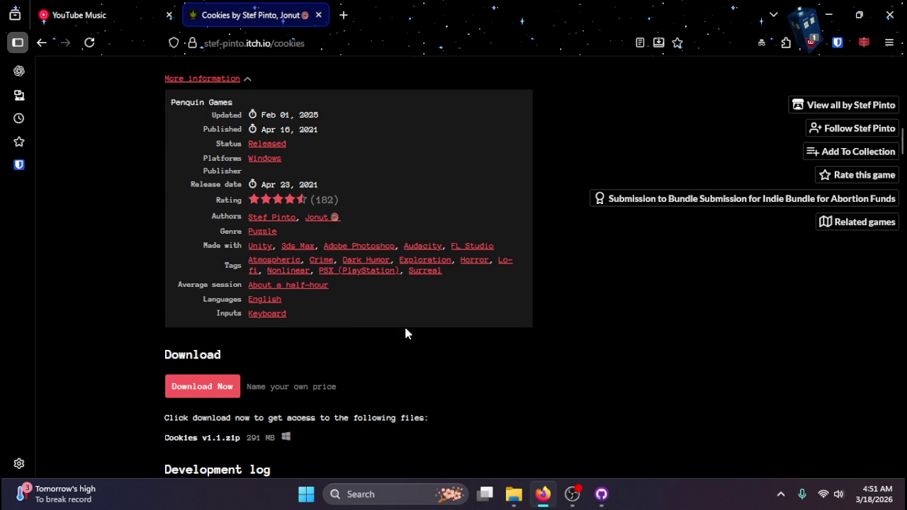
scroll(425, 333, "up", 2)
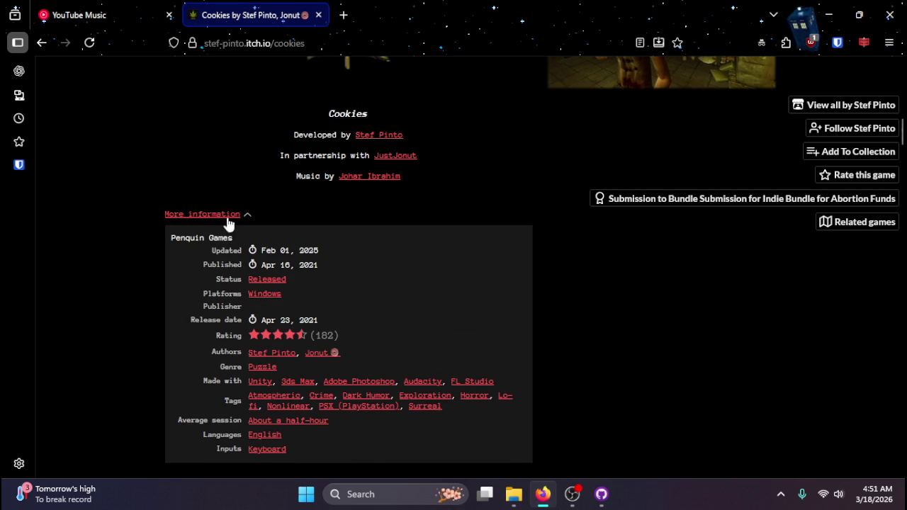
left_click(223, 215)
scroll(532, 318, "down", 6)
scroll(628, 358, "up", 14)
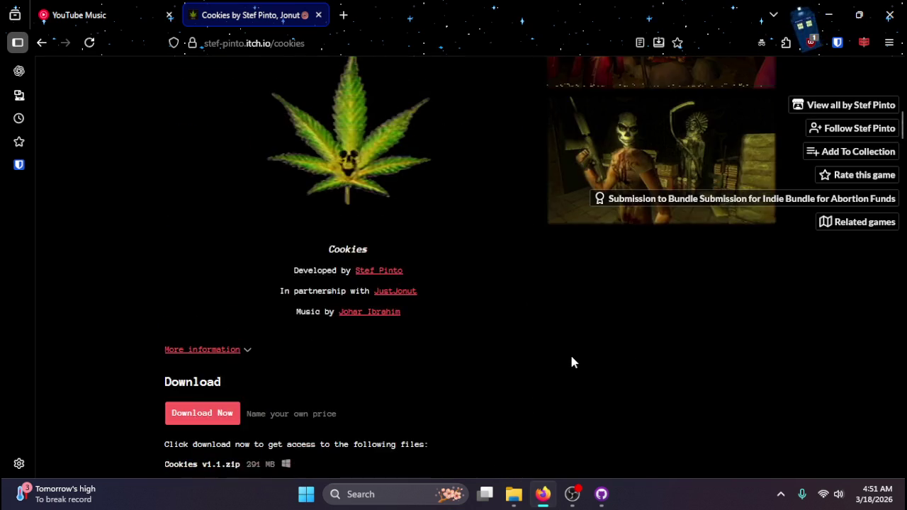
scroll(516, 355, "up", 3)
key("alt+Left")
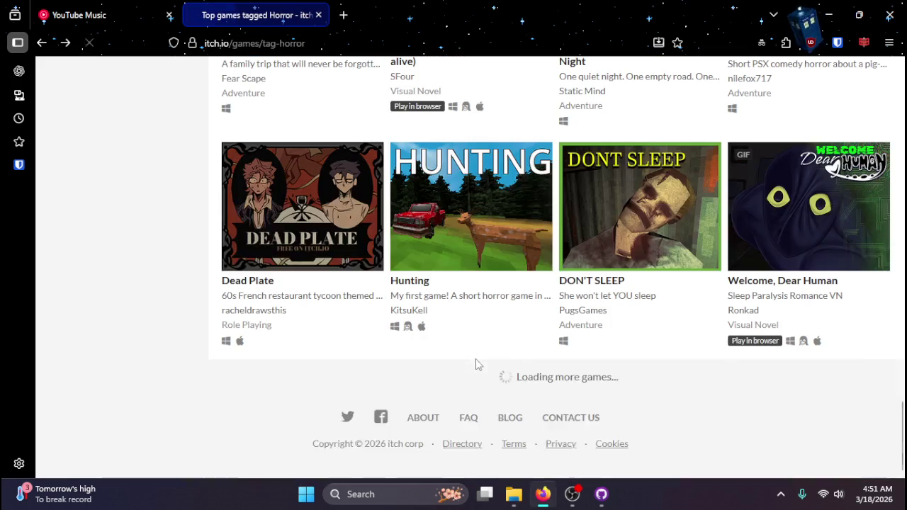
scroll(439, 361, "down", 4)
scroll(378, 361, "down", 8)
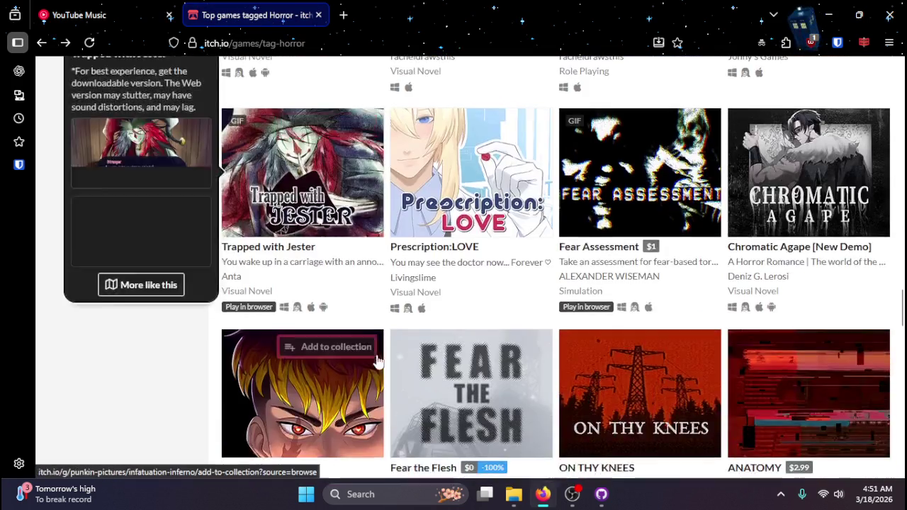
scroll(380, 361, "down", 4)
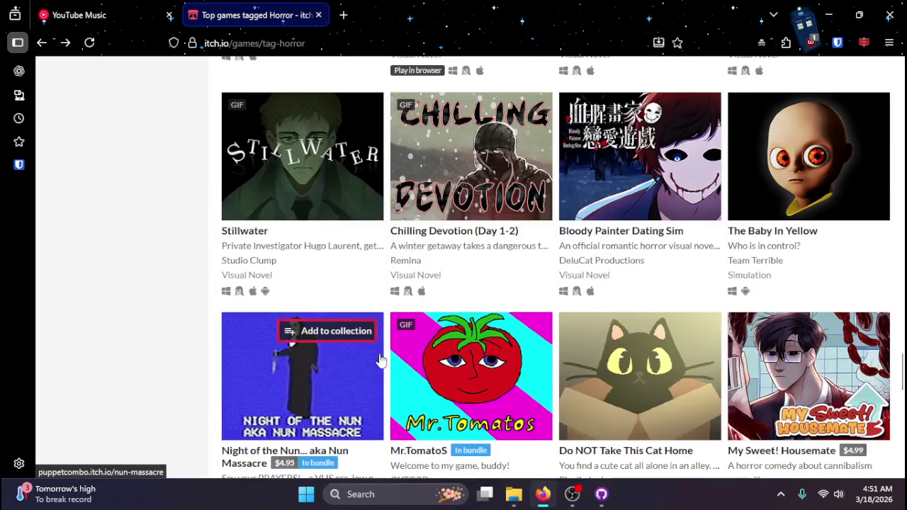
mouse_move(597, 198)
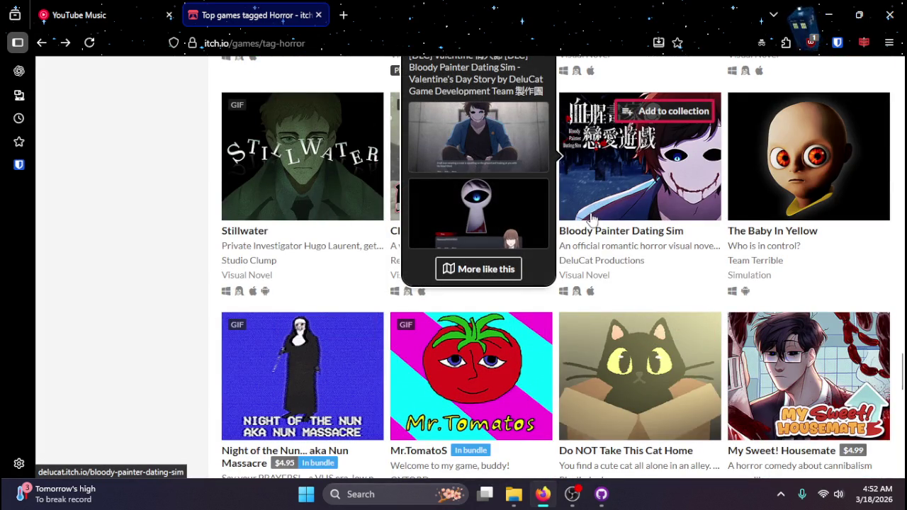
scroll(592, 218, "down", 3)
scroll(545, 314, "up", 4)
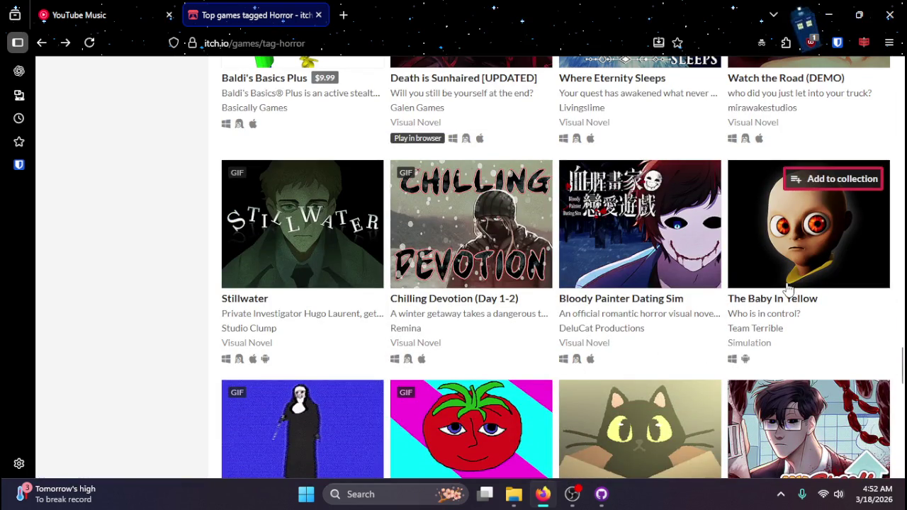
mouse_move(788, 289)
scroll(789, 289, "down", 10)
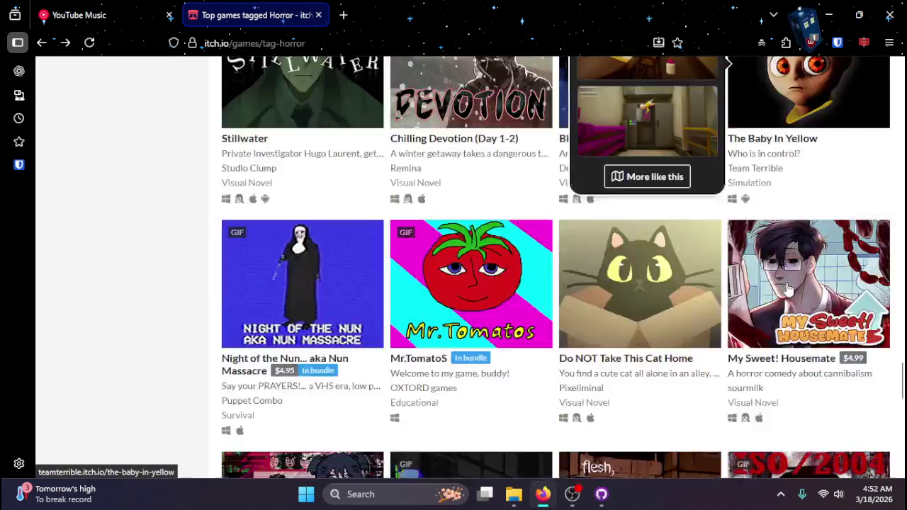
scroll(788, 289, "down", 5)
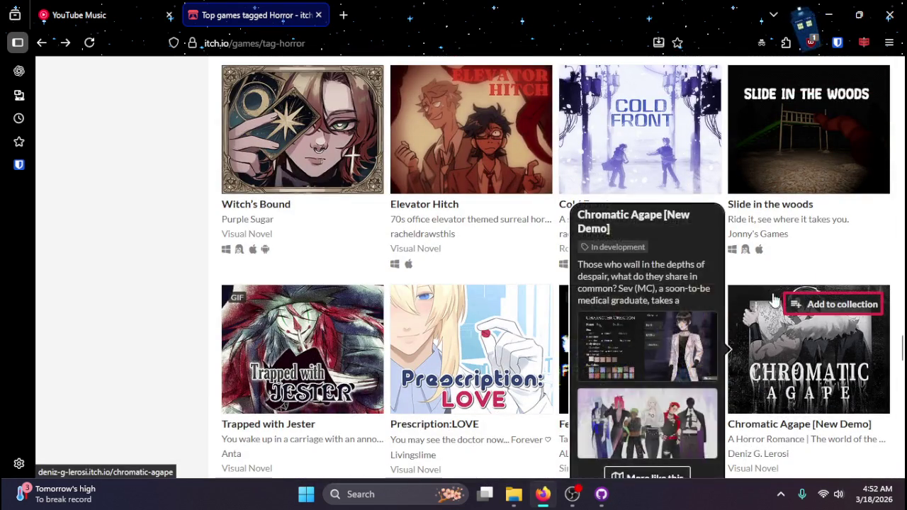
scroll(777, 300, "down", 5)
scroll(744, 303, "down", 5)
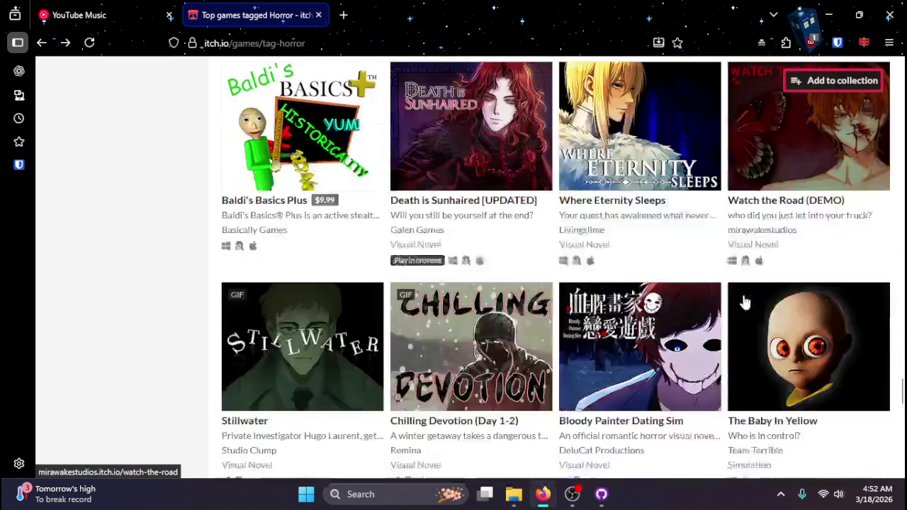
scroll(640, 308, "down", 4)
scroll(552, 301, "down", 10)
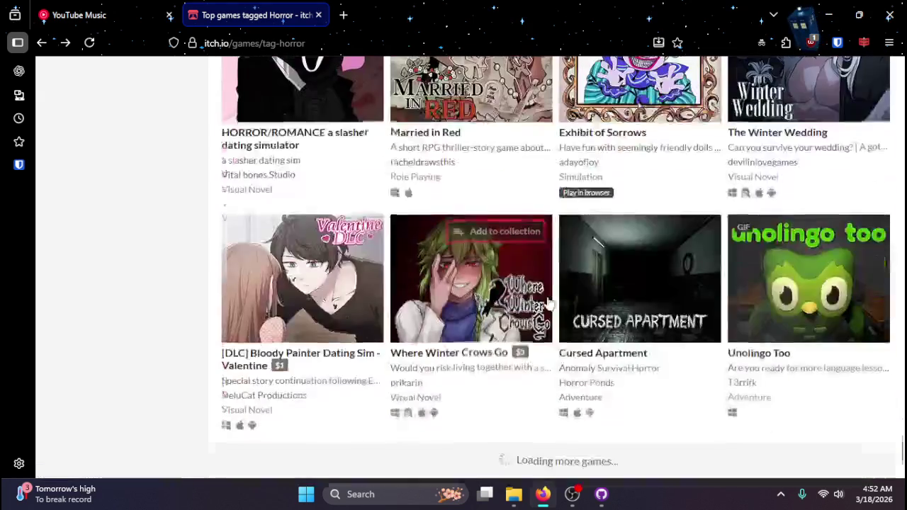
scroll(552, 301, "down", 3)
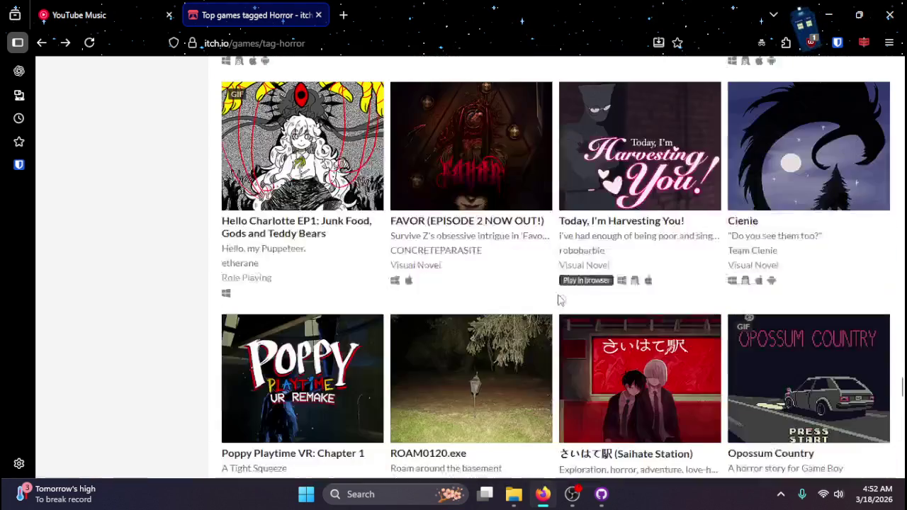
scroll(558, 299, "up", 1)
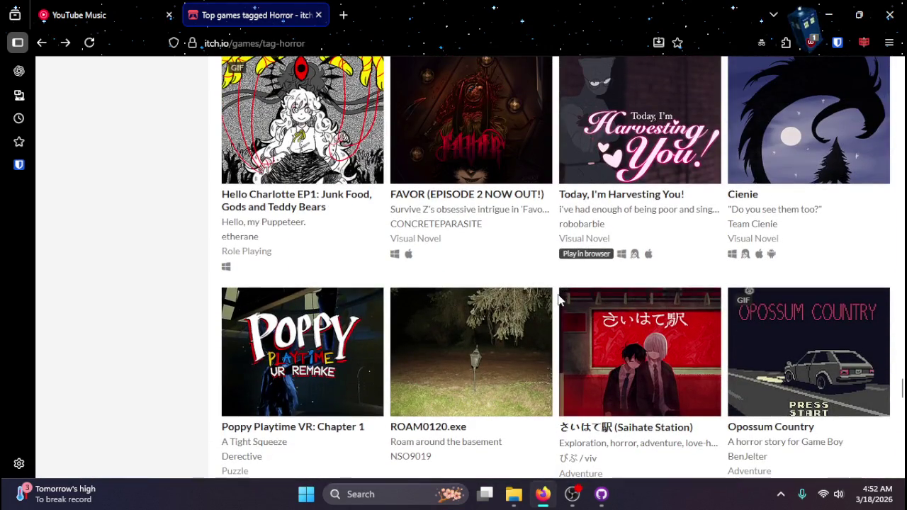
scroll(557, 300, "down", 10)
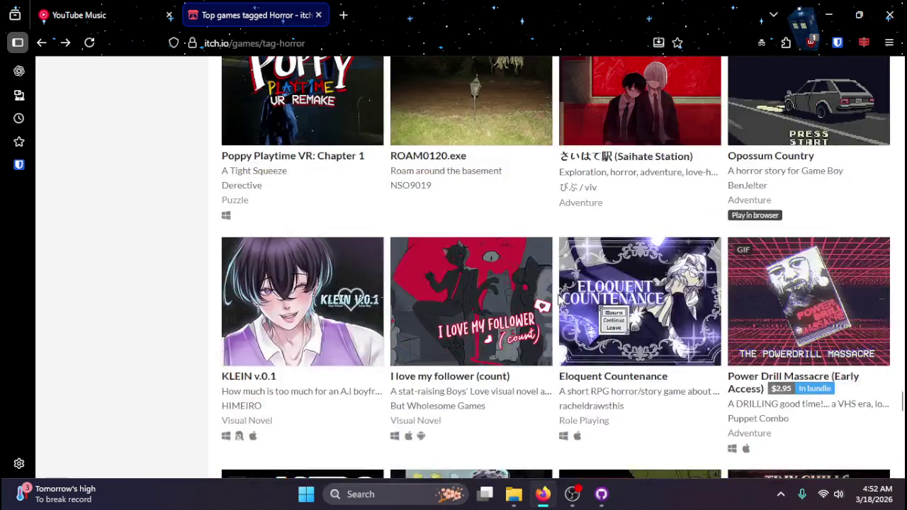
scroll(565, 299, "down", 10)
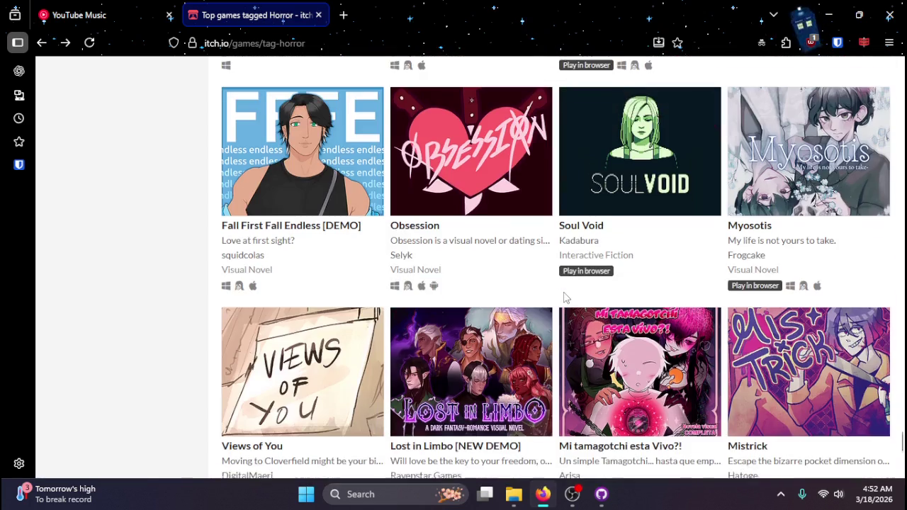
scroll(315, 235, "down", 10)
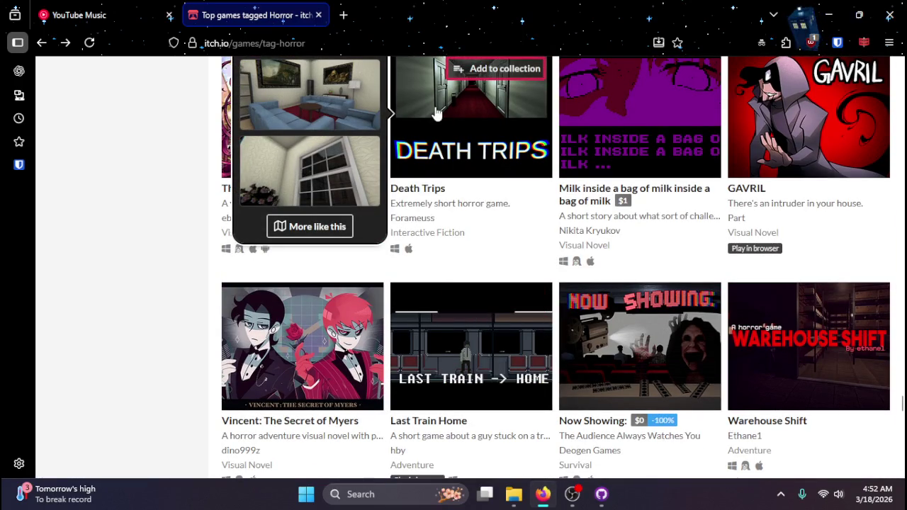
scroll(476, 167, "down", 1)
scroll(476, 167, "down", 3)
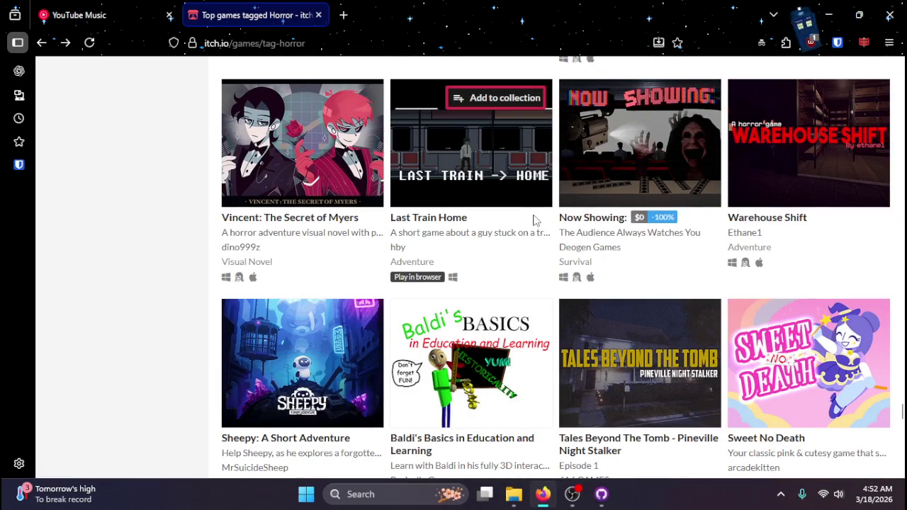
mouse_move(523, 199)
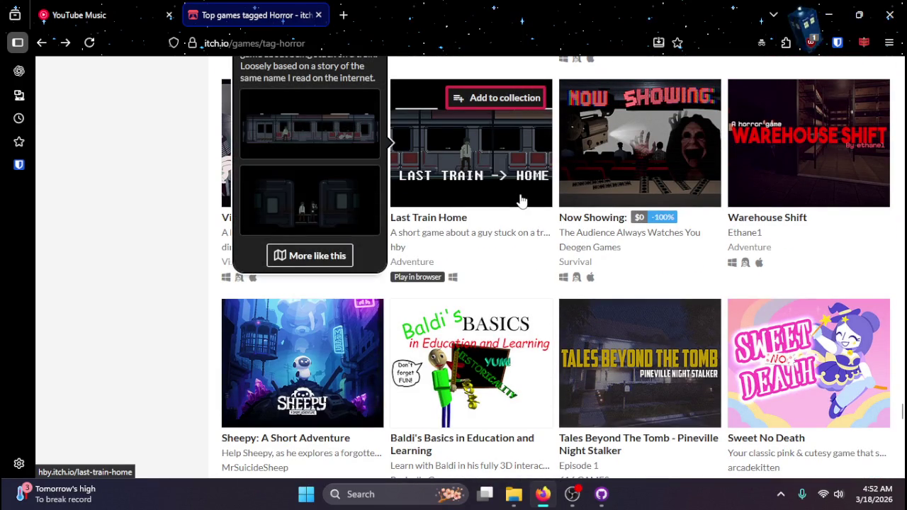
scroll(521, 202, "up", 1)
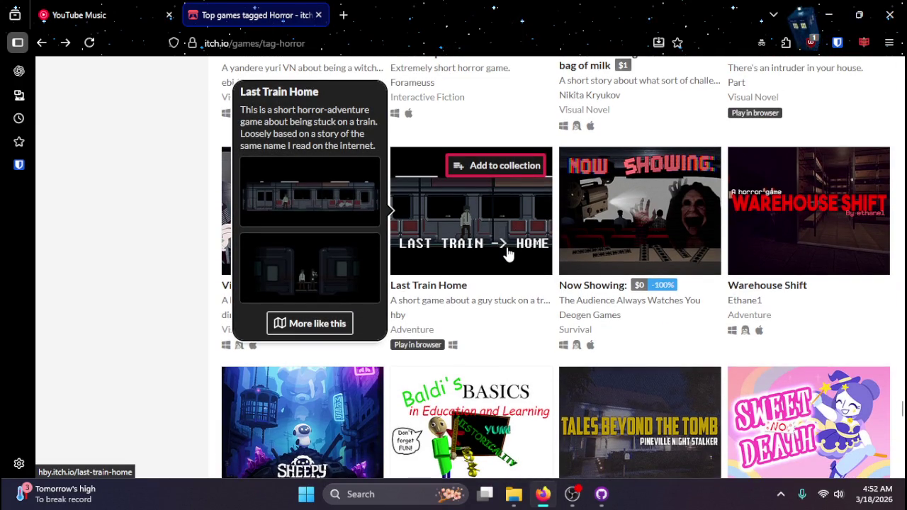
scroll(508, 255, "down", 6)
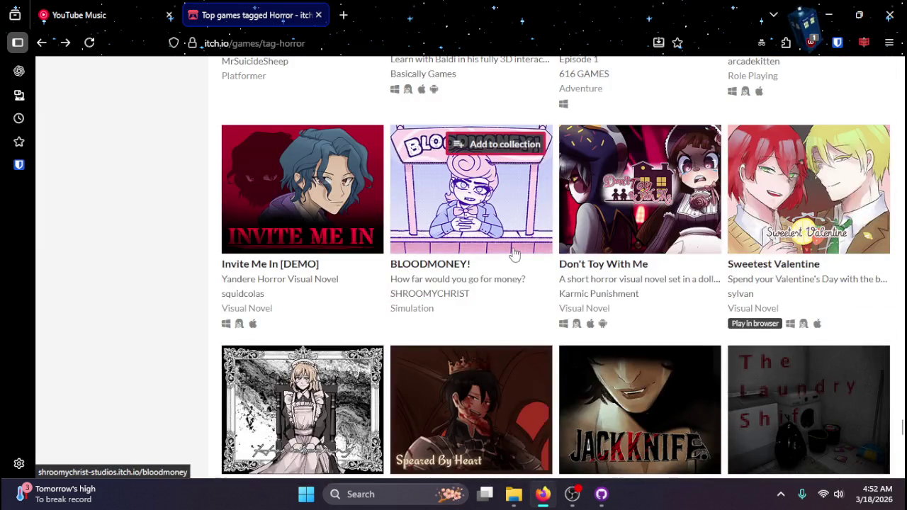
scroll(511, 254, "down", 9)
scroll(515, 255, "down", 2)
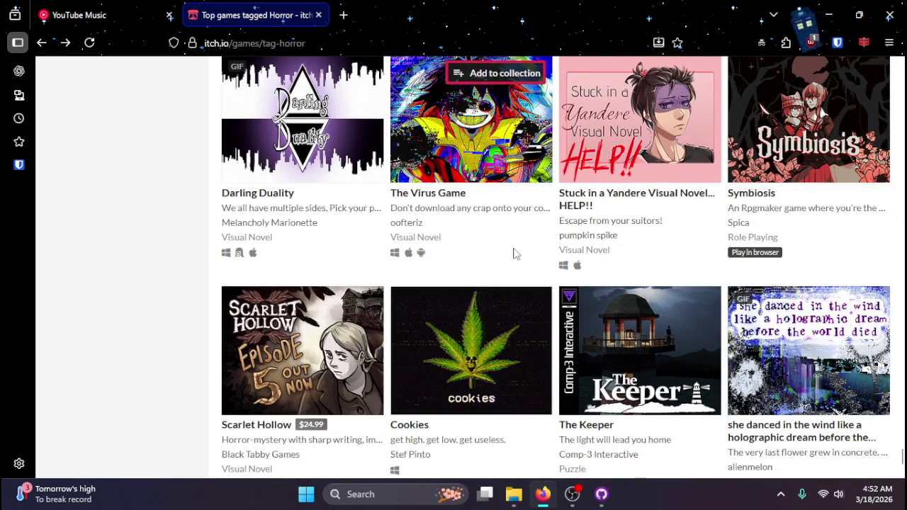
scroll(515, 254, "up", 1)
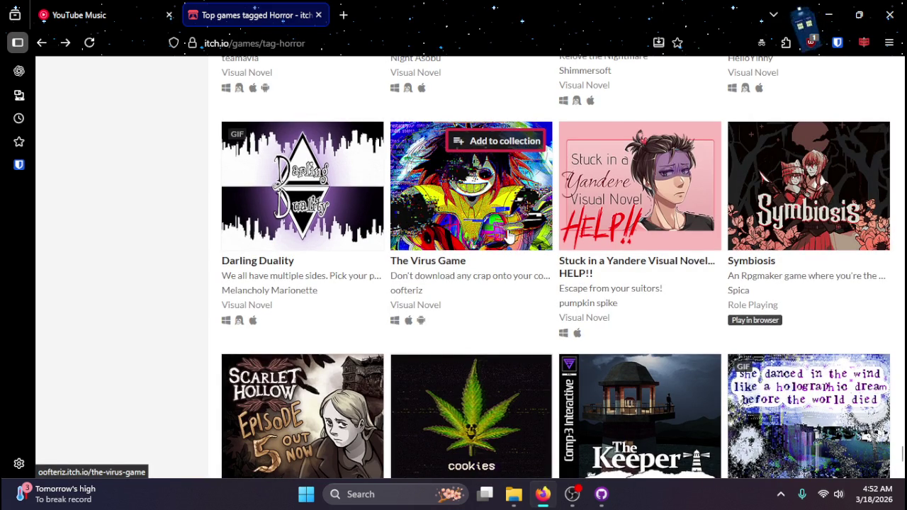
left_click(509, 235)
scroll(475, 240, "down", 4)
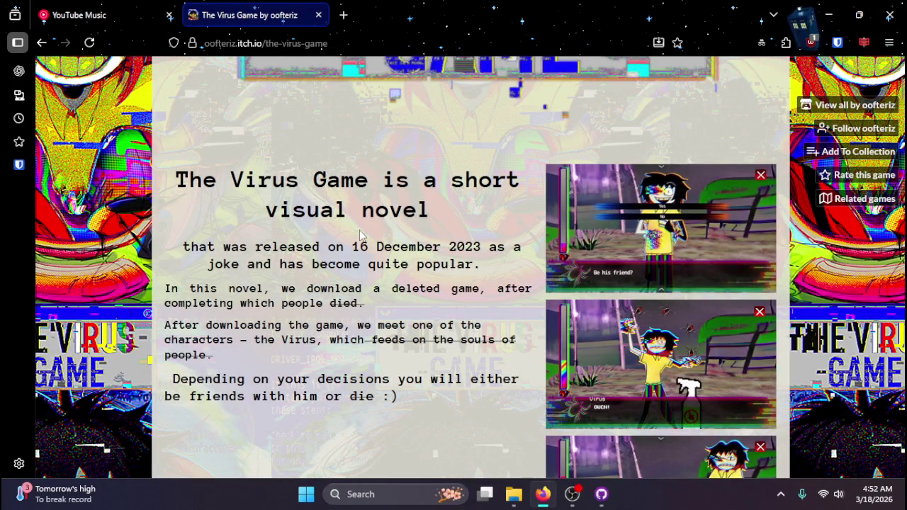
key("alt+Left")
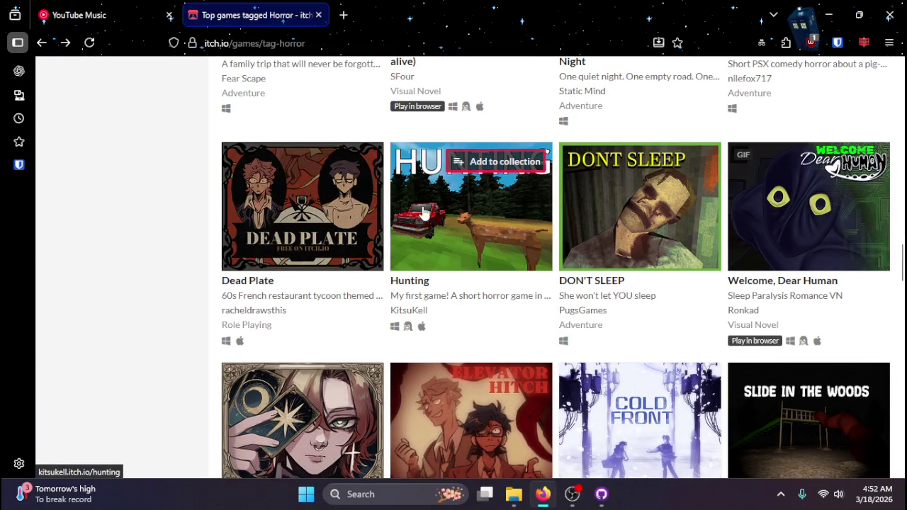
- Scroll the Horror grid past Twilight Observer, Midnight Ritual and Mushrooming to locate SKINFACE
scroll(454, 209, "down", 2)
mouse_move(809, 248)
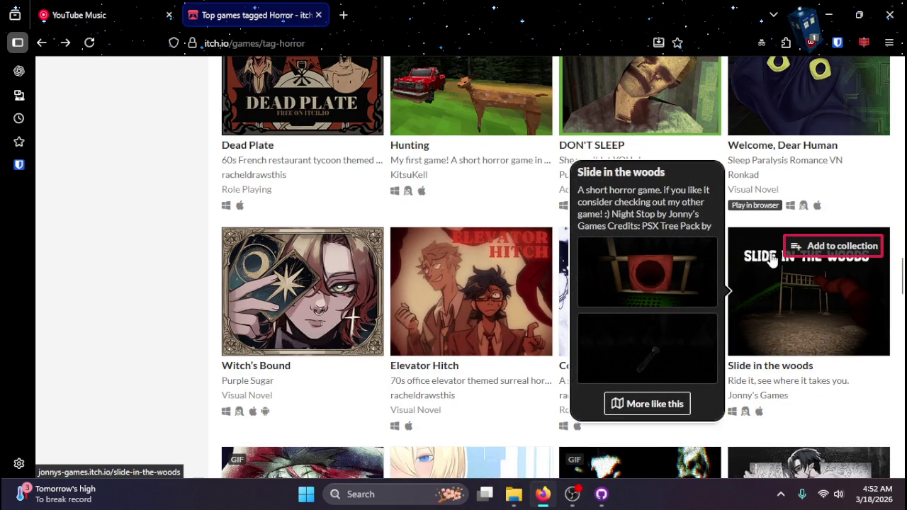
scroll(772, 262, "down", 4)
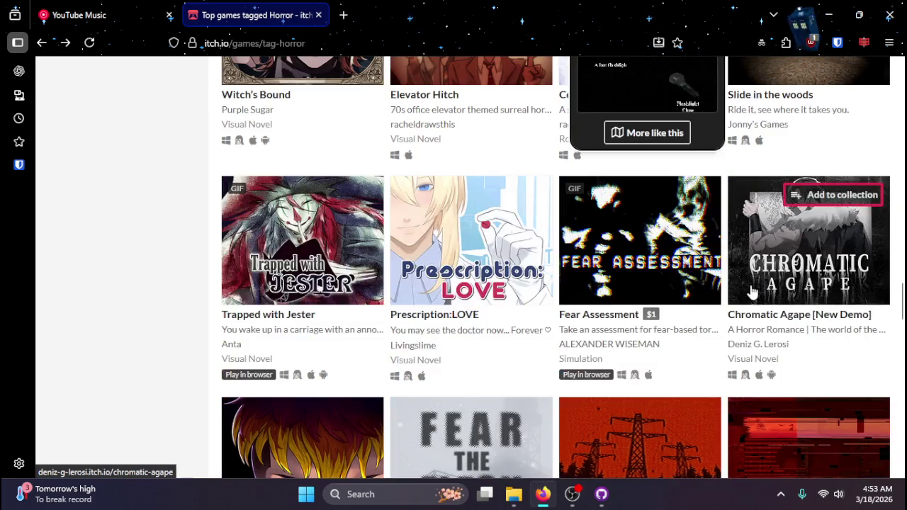
scroll(691, 303, "down", 2)
scroll(714, 364, "up", 8)
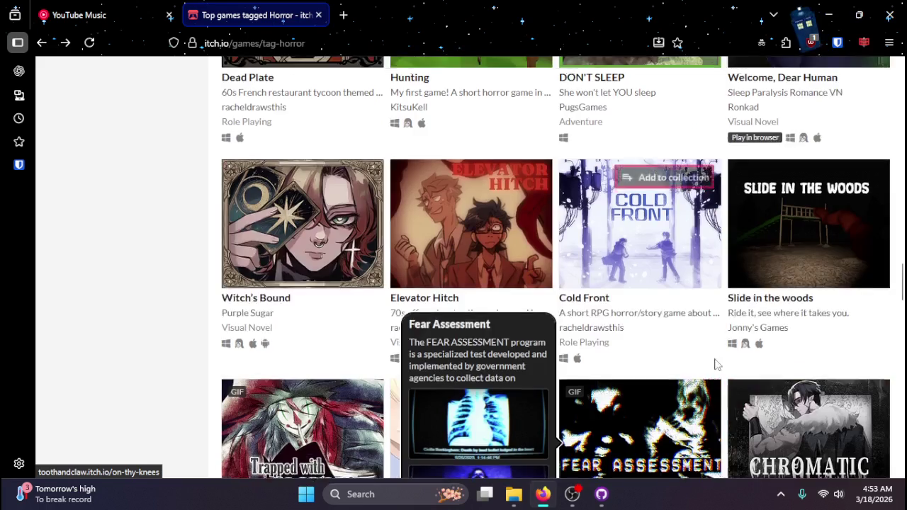
scroll(712, 364, "up", 7)
scroll(707, 365, "down", 2)
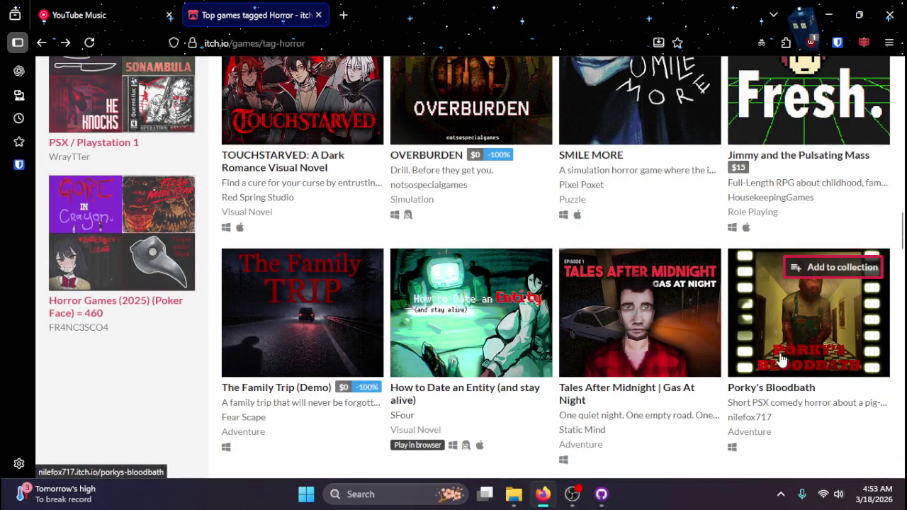
mouse_move(772, 360)
scroll(771, 359, "up", 4)
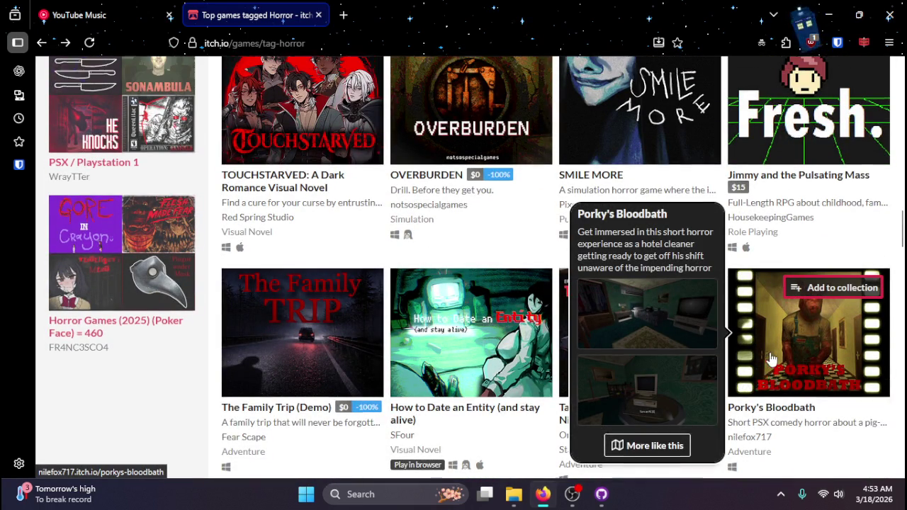
scroll(768, 361, "up", 2)
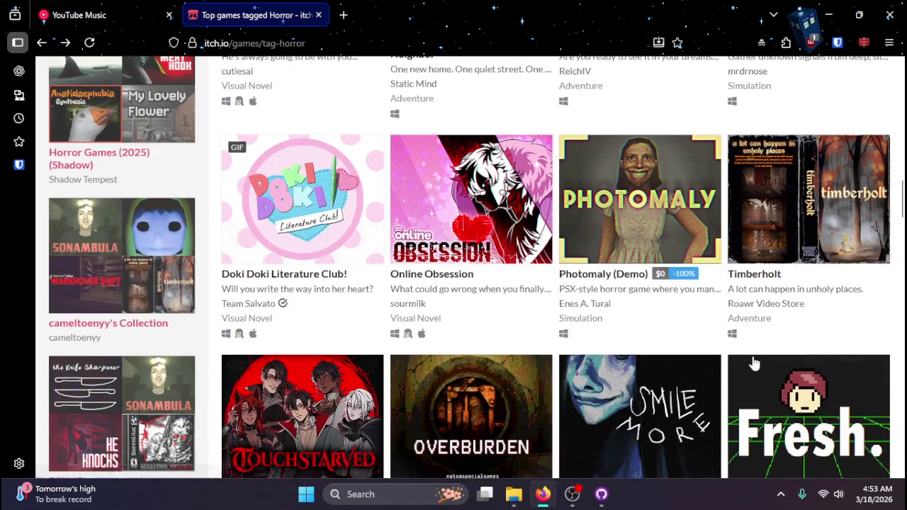
scroll(743, 369, "up", 4)
scroll(740, 372, "up", 4)
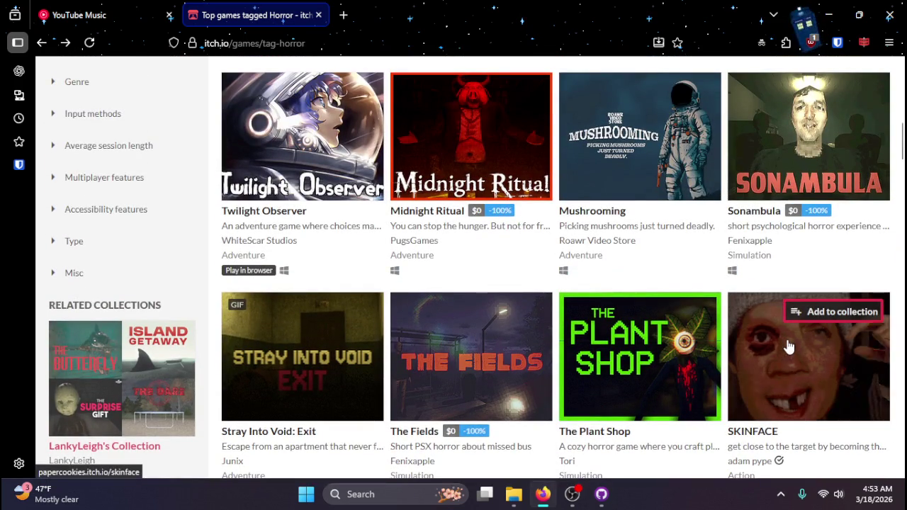
- Open the SKINFACE page and download the free skinface.exe (54.2 MB), skipping payment
left_click(789, 346)
scroll(636, 345, "down", 5)
scroll(636, 344, "down", 6)
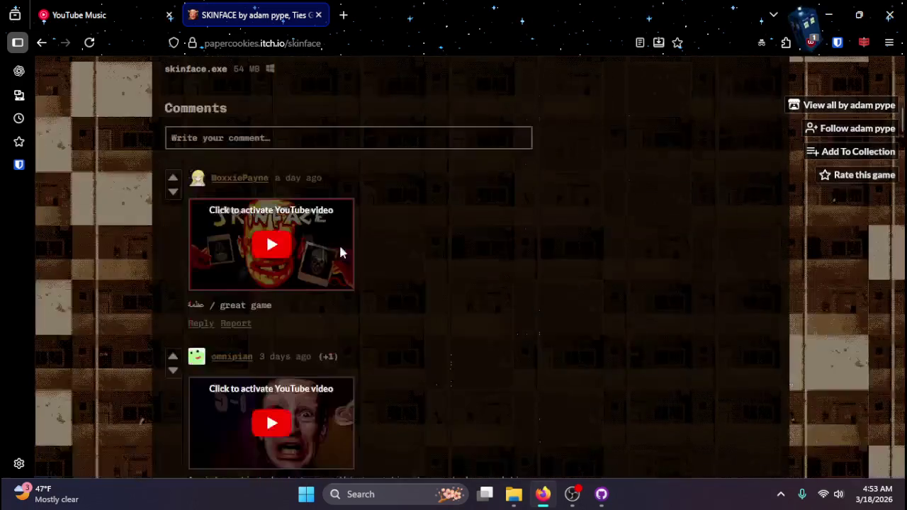
scroll(340, 251, "up", 3)
left_click(205, 221)
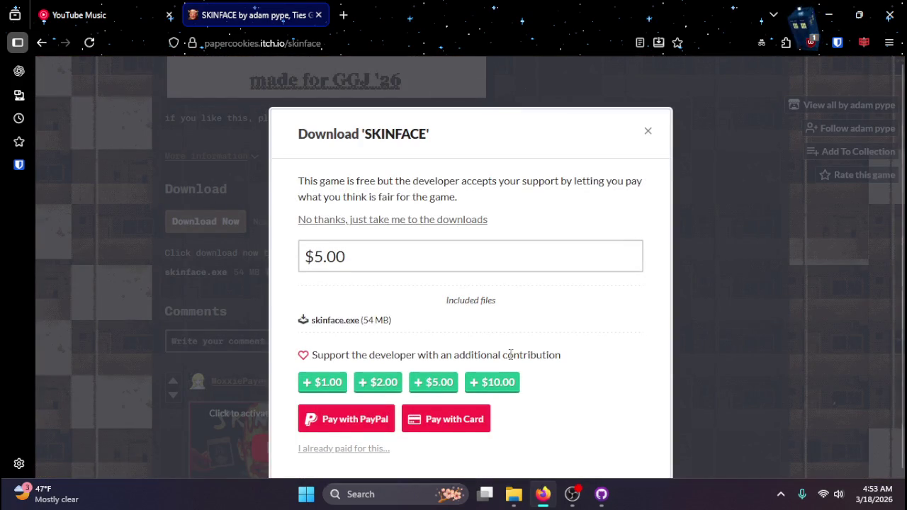
left_click(352, 222)
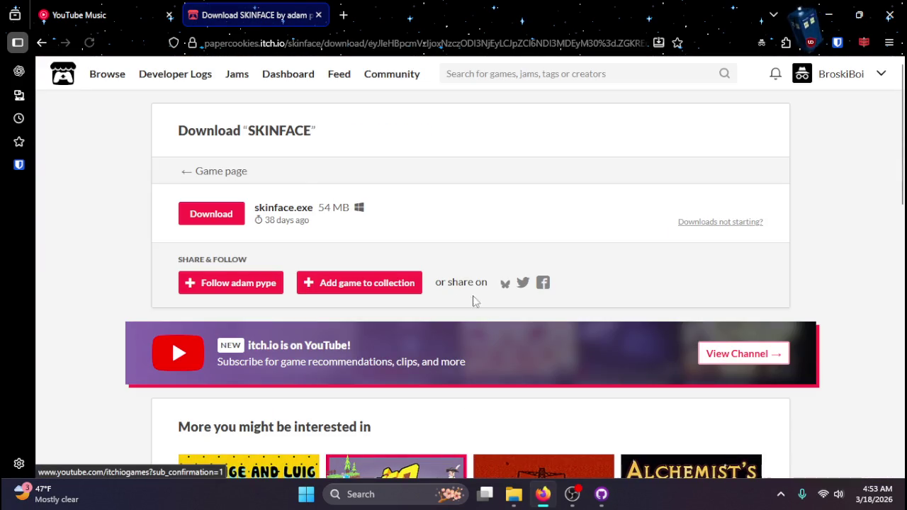
left_click(237, 213)
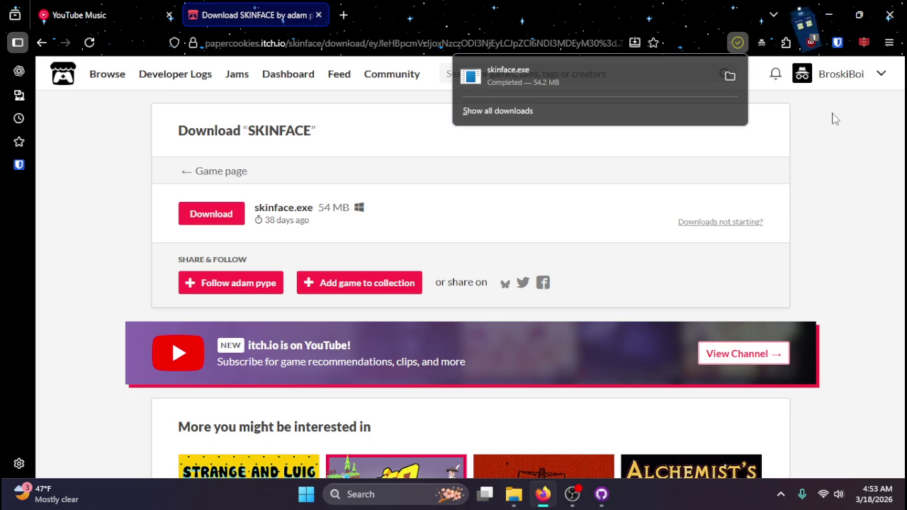
- Minimize the browser and navigate File Explorer to the Downloads folder
left_click(737, 43)
left_click(828, 14)
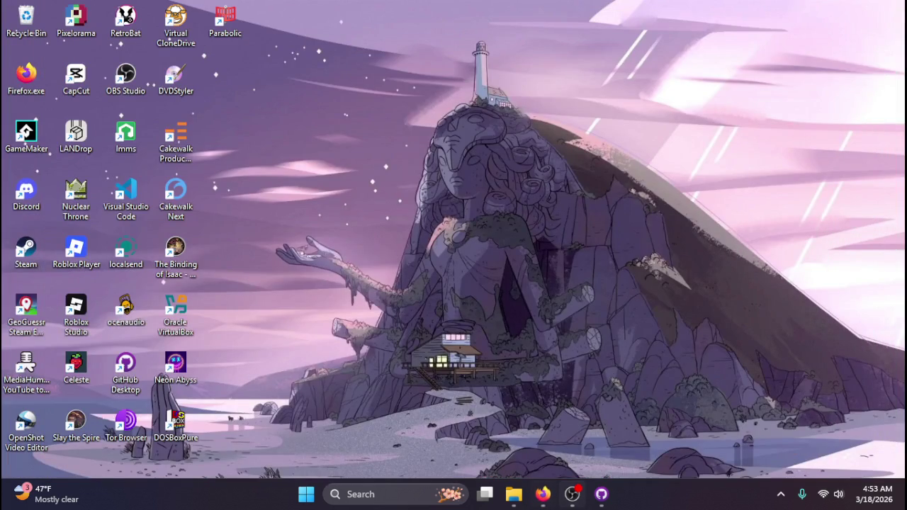
mouse_move(513, 475)
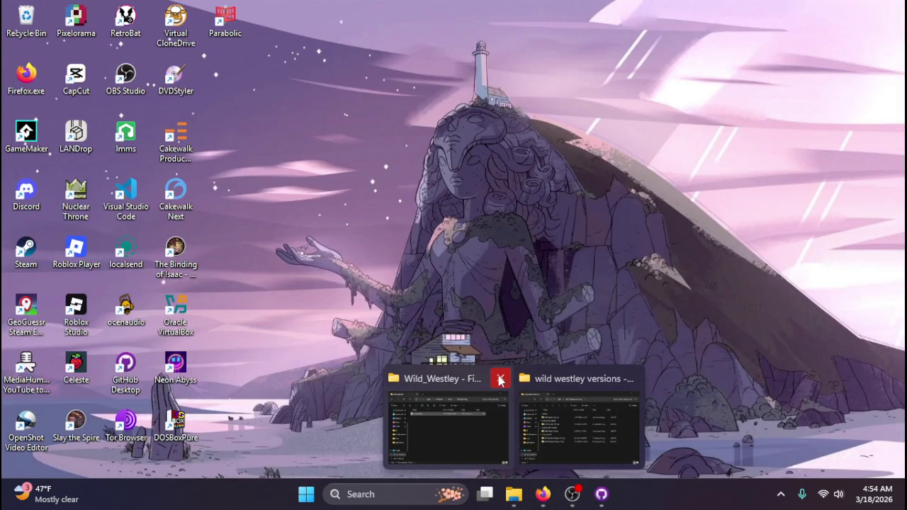
left_click(499, 381)
left_click(497, 425)
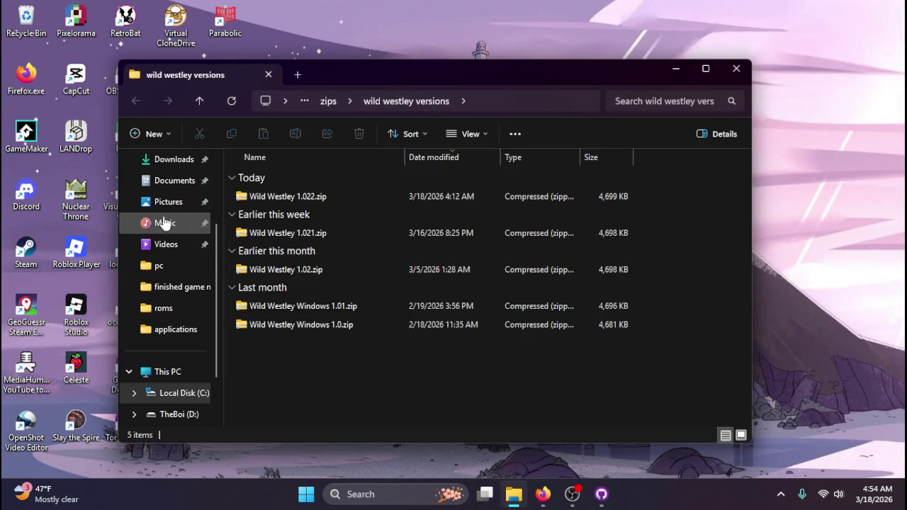
left_click(173, 159)
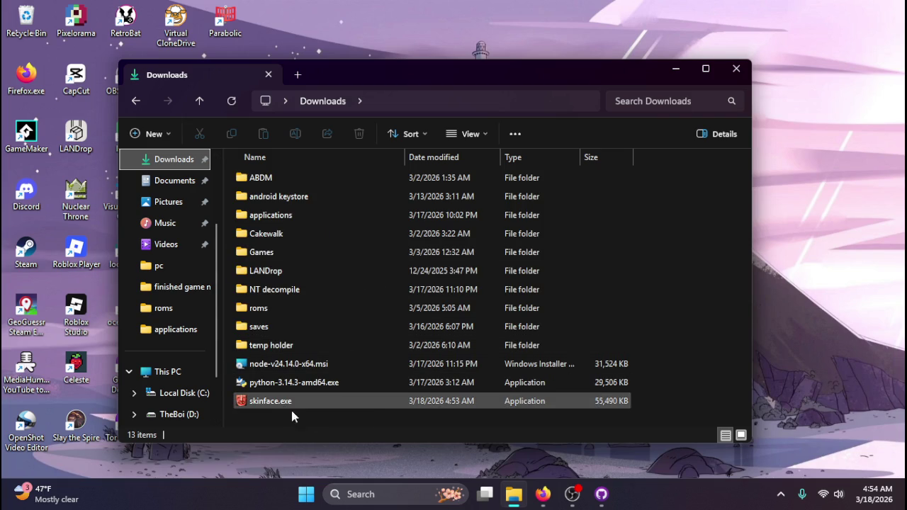
- Create a 'skinface' folder in Downloads and move skinface.exe into it
right_click(314, 417)
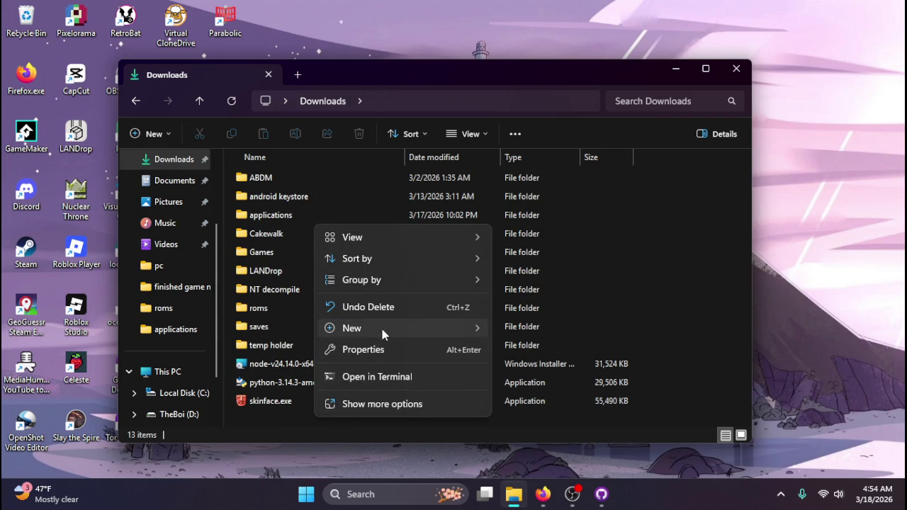
mouse_move(380, 325)
left_click(517, 329)
key("BackSpace")
type("skinface")
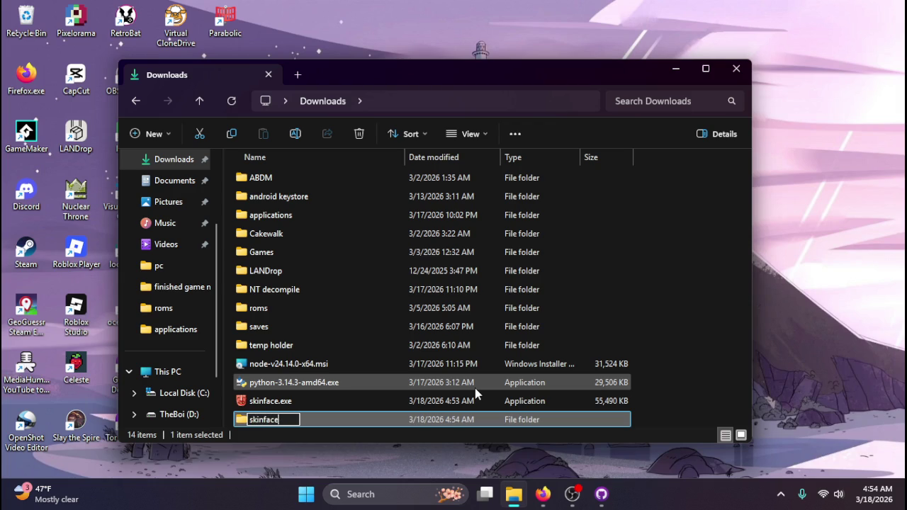
key("Return")
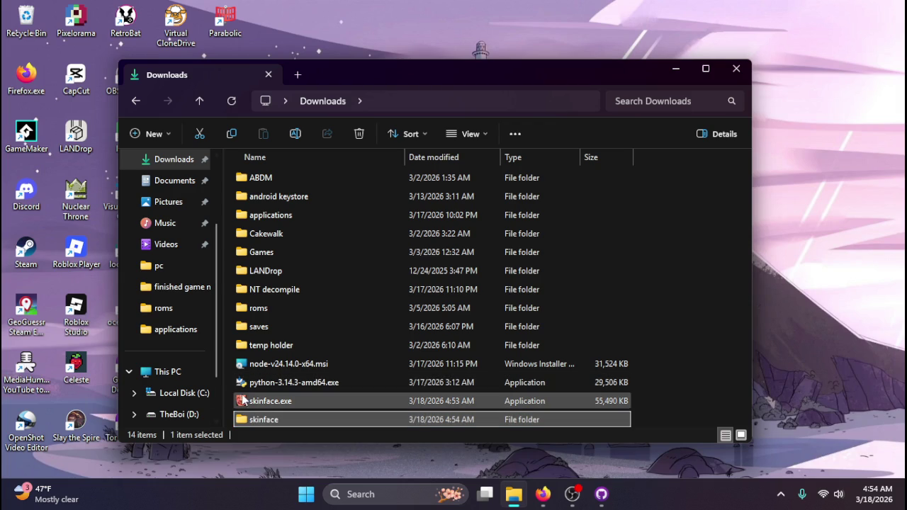
left_click(246, 402)
left_click_drag(247, 404, 280, 419)
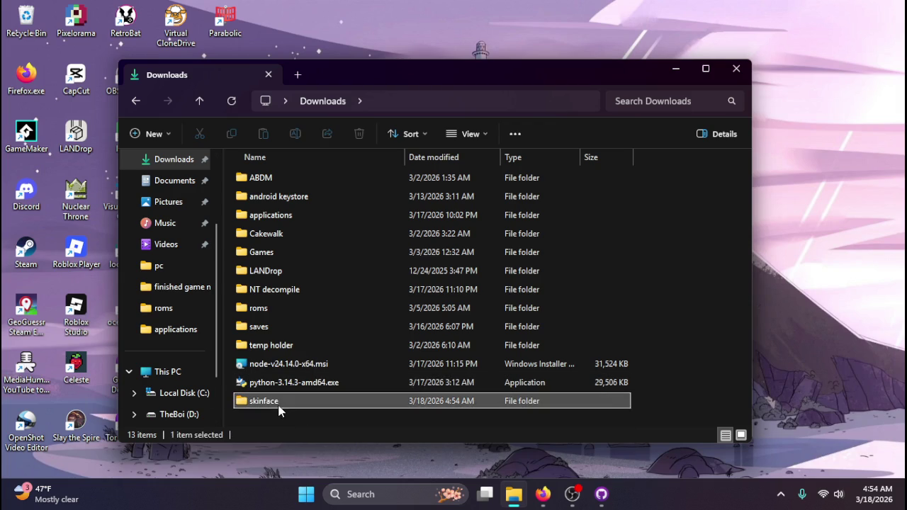
double_click(280, 408)
- Scan skinface.exe with Microsoft Defender, find no threats, and launch the game
left_click(357, 200)
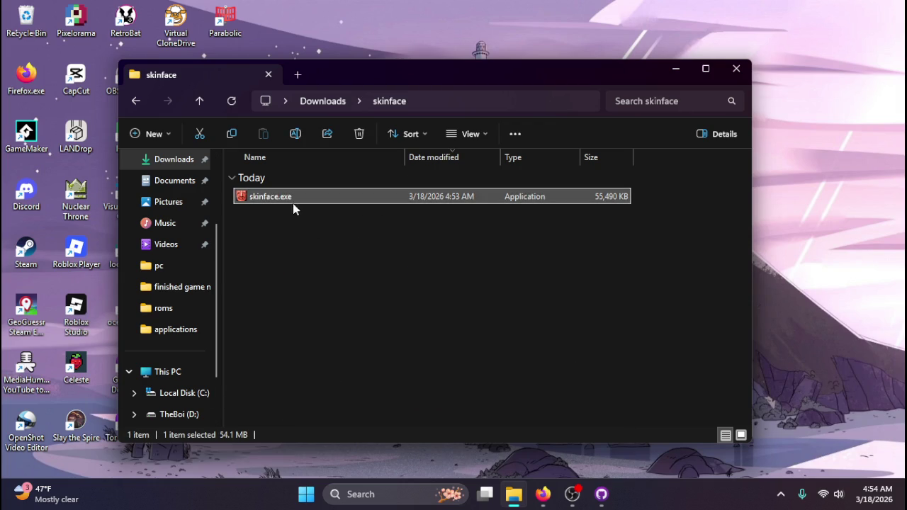
right_click(316, 307)
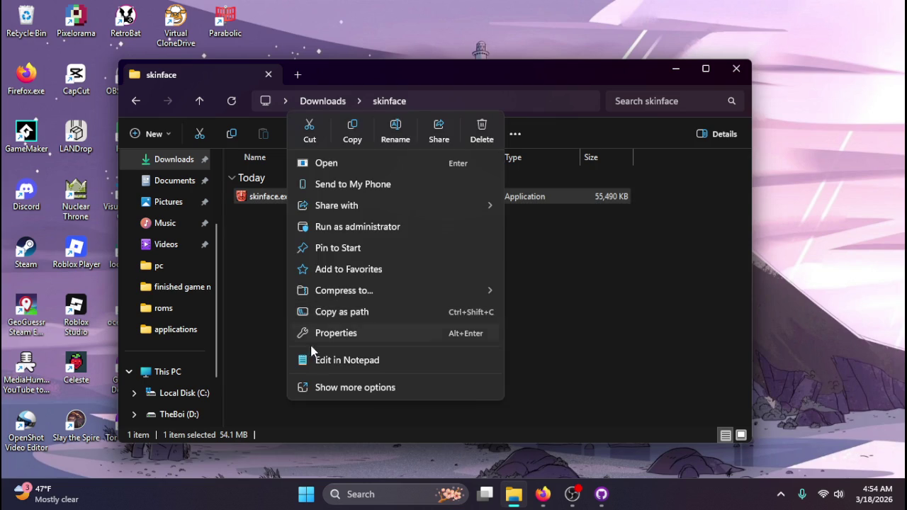
left_click(325, 388)
left_click(348, 252)
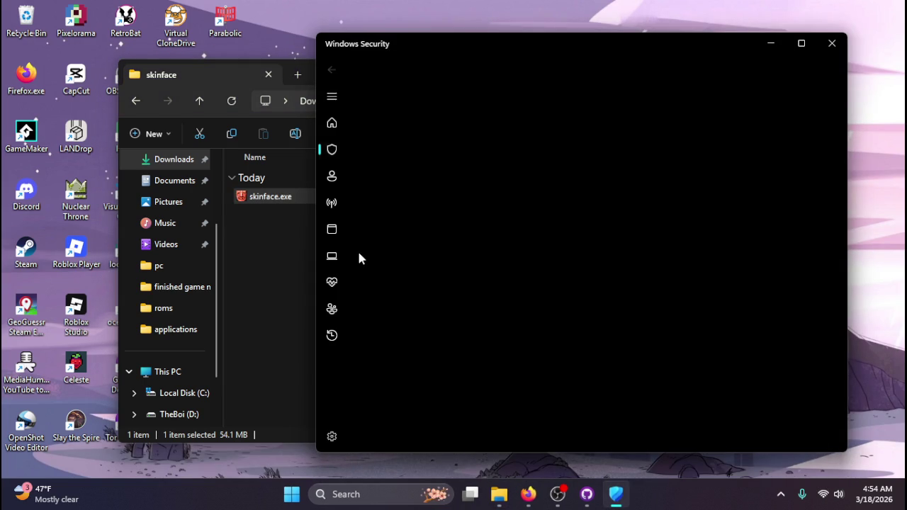
left_click(832, 44)
double_click(386, 198)
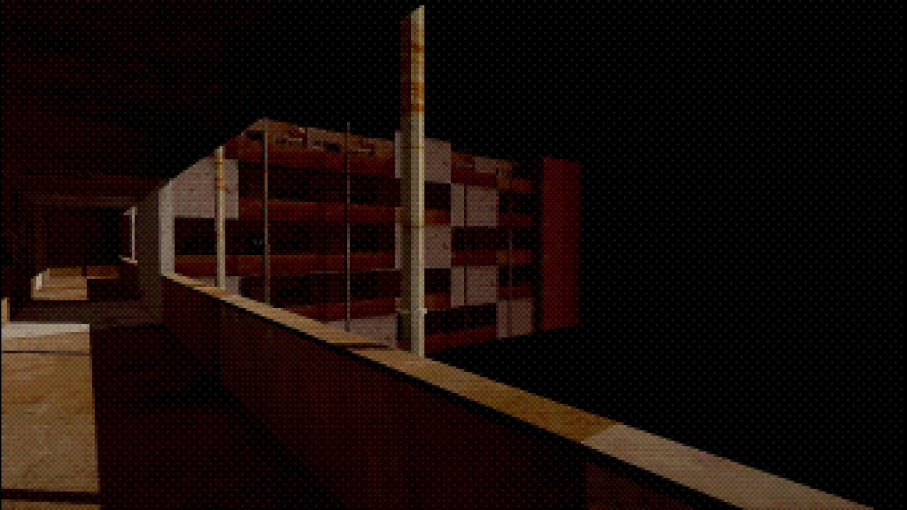
- Quit SKINFACE with Alt+F4 after looking around the dark balcony
key("alt+F4")
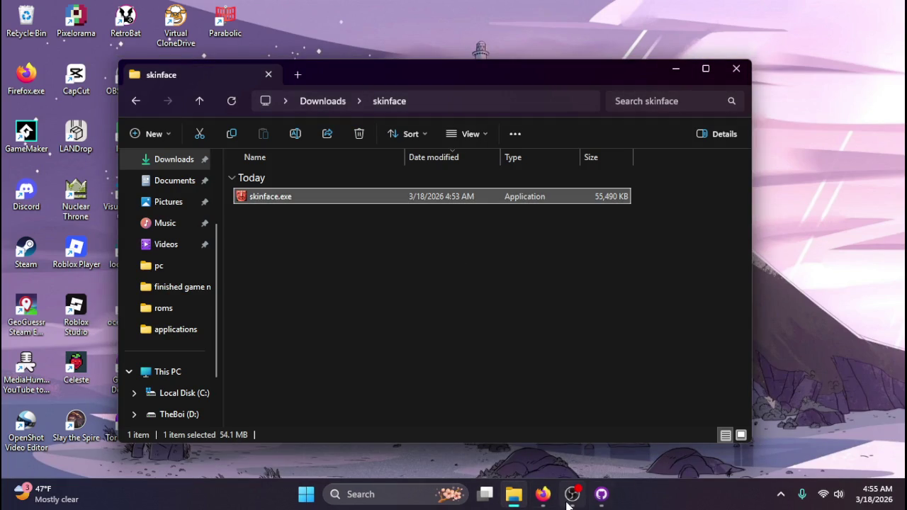
- Bring OBS forward and lower Desktop Audio to about -11.9 dB
left_click(572, 493)
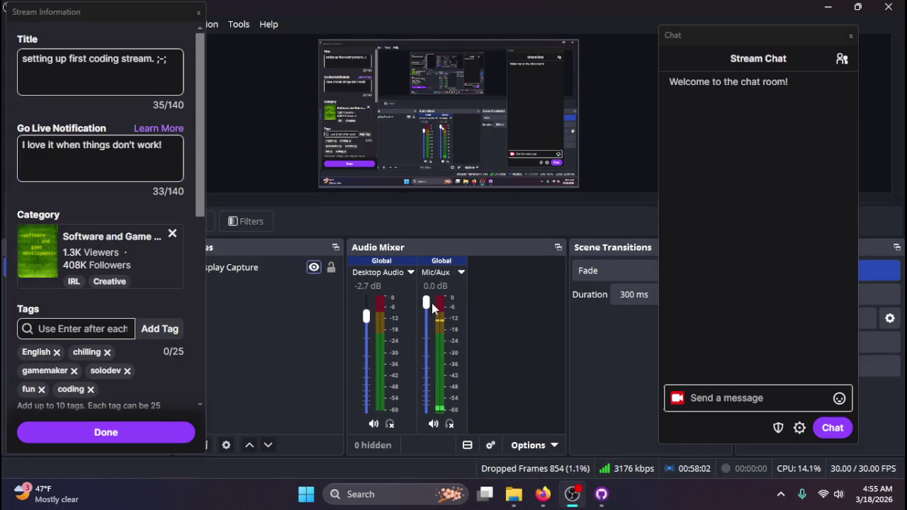
left_click_drag(366, 316, 365, 338)
left_click_drag(365, 338, 366, 347)
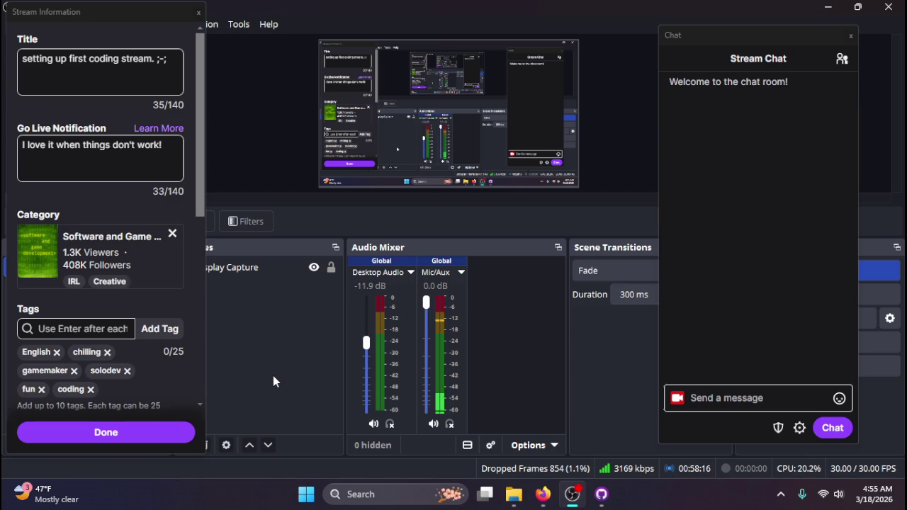
- Dock the Chat panel beside stream information and return Mic/Aux to 0.0 dB
mouse_move(730, 35)
left_mouse_down()
mouse_move(433, 36)
mouse_move(282, 13)
left_mouse_up()
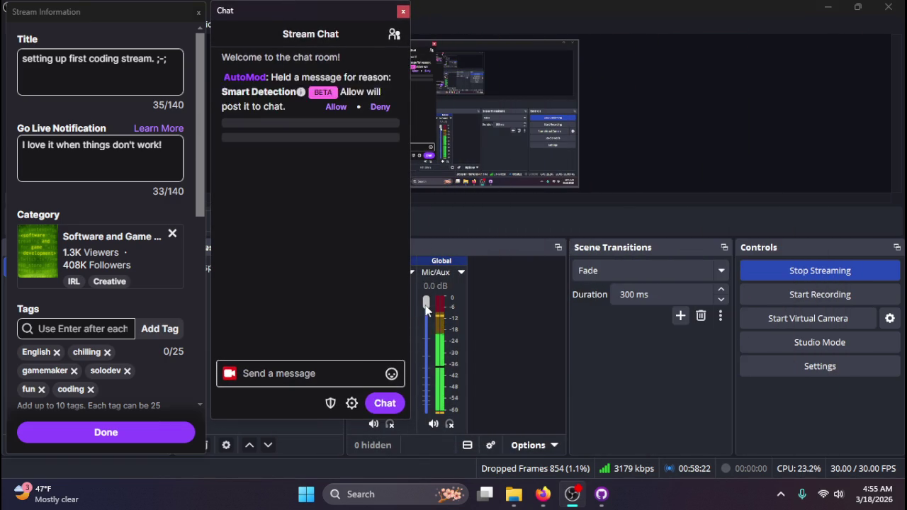
left_click_drag(428, 305, 434, 494)
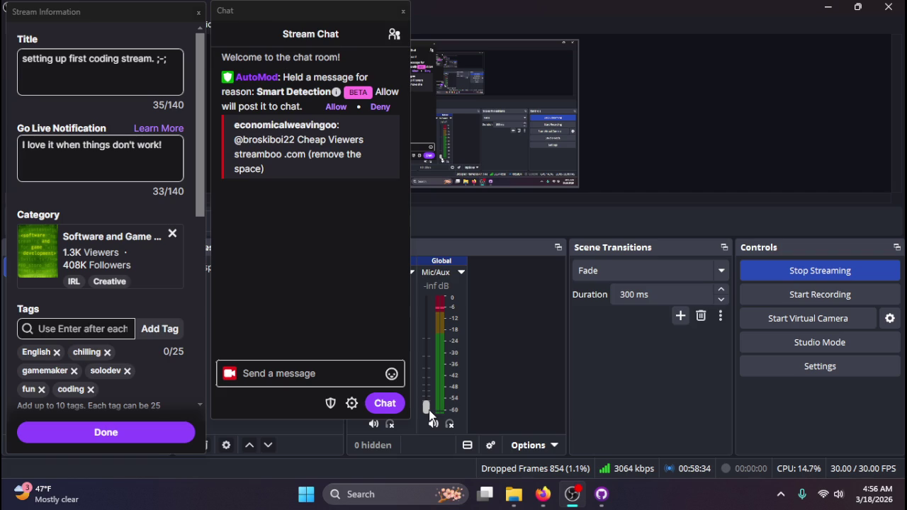
mouse_move(427, 411)
left_mouse_down()
mouse_move(432, 334)
mouse_move(457, 292)
left_mouse_up()
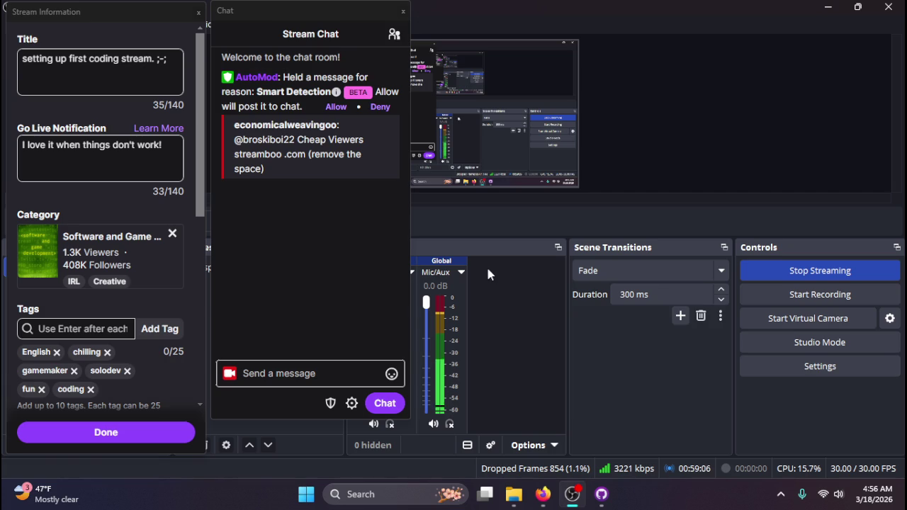
- Deny the AutoMod-held spam message in the Chat dock, then minimize and restore OBS
left_click(381, 119)
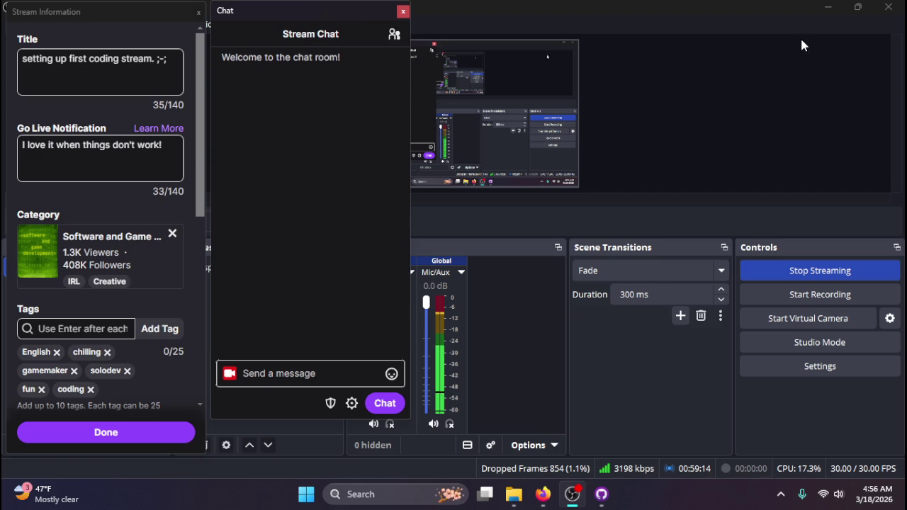
left_click(827, 7)
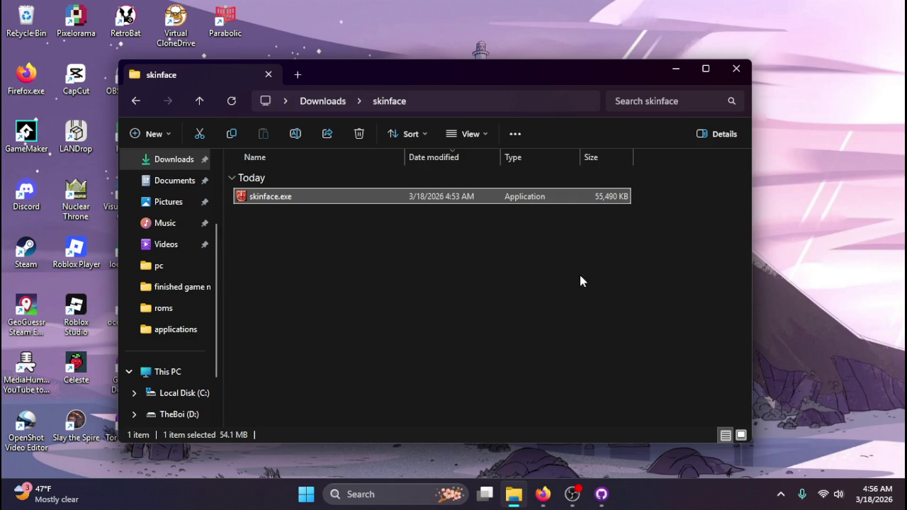
left_click(599, 500)
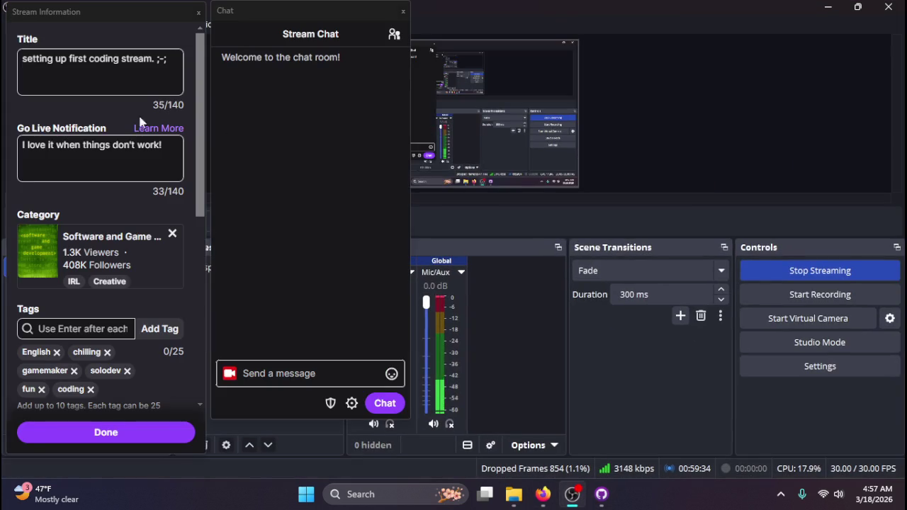
- Replace the Software and Game category with SKINFACE
left_click(172, 233)
left_click(60, 234)
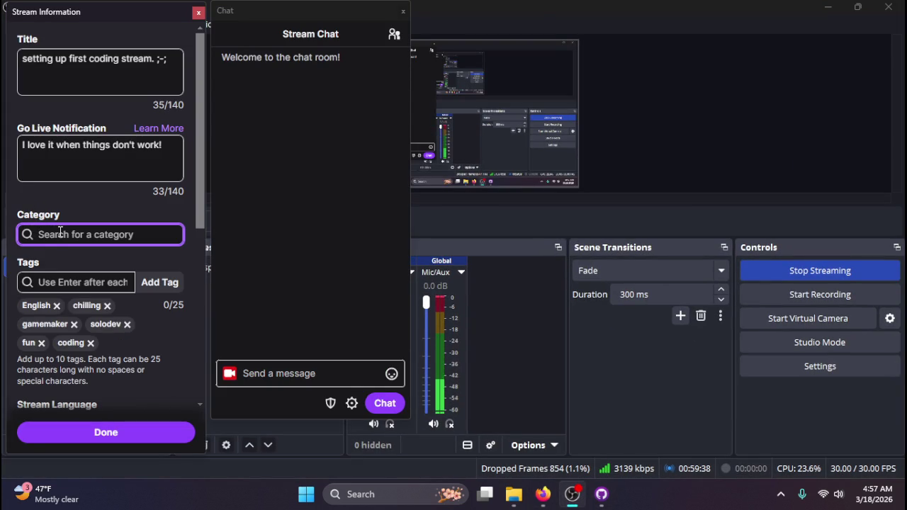
type("kinfac")
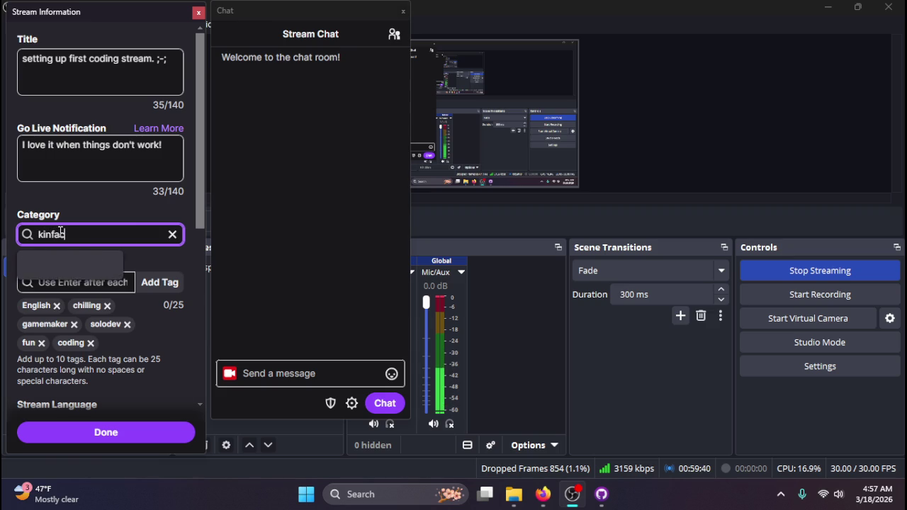
key("BackSpace")
key("BackSpace")
key("BackSpace")
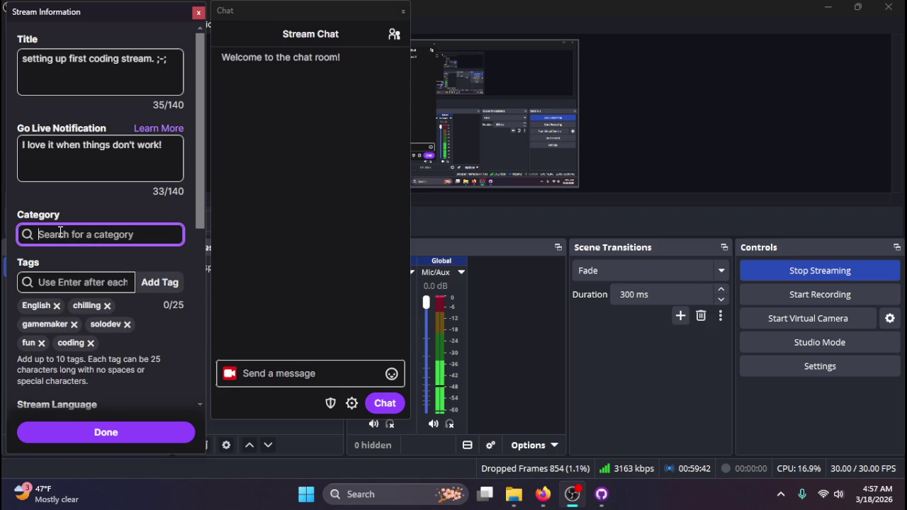
type("skinface")
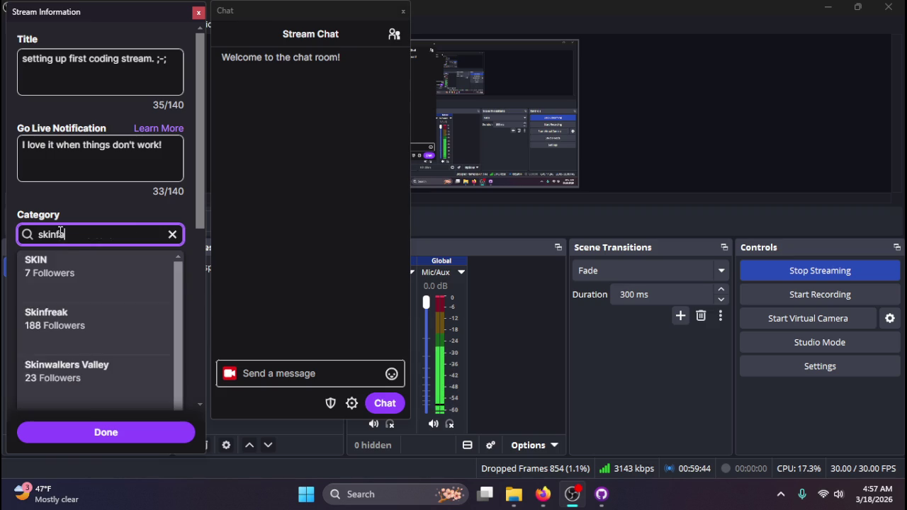
key("Down")
key("Return")
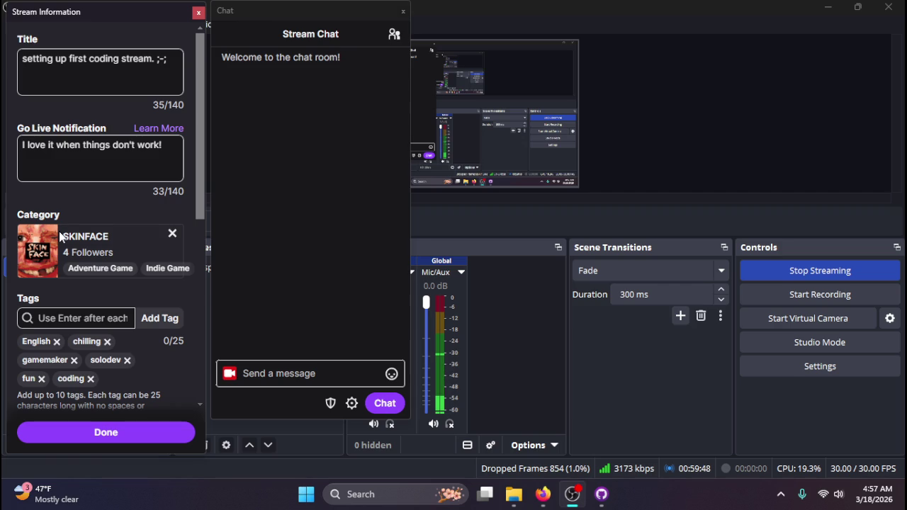
- Remove the gamemaker, solodev, coding and fun tags and add the Horror tag
left_click(73, 360)
left_click(59, 361)
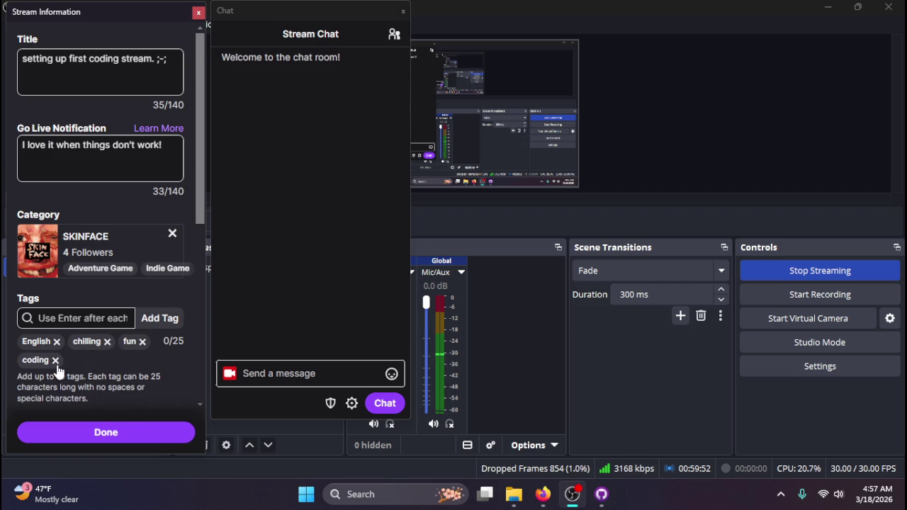
left_click(56, 361)
left_click(142, 341)
left_click(113, 315)
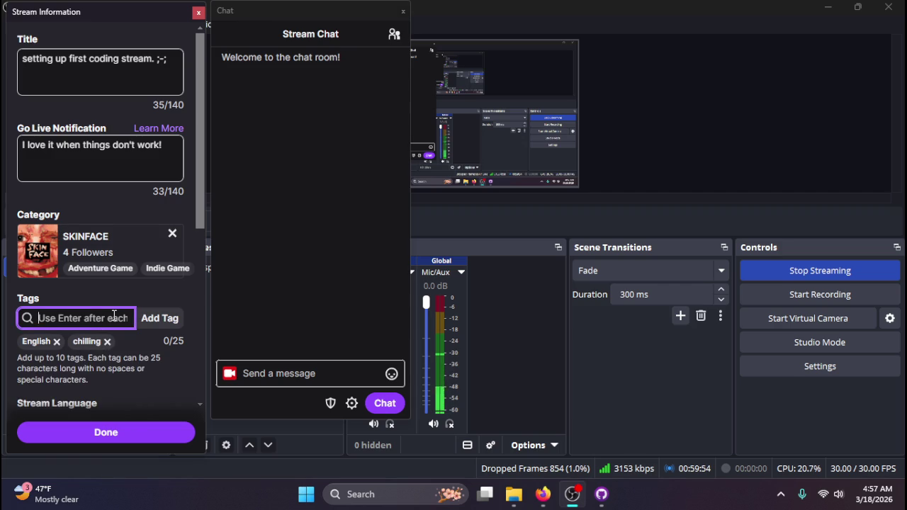
type("horror")
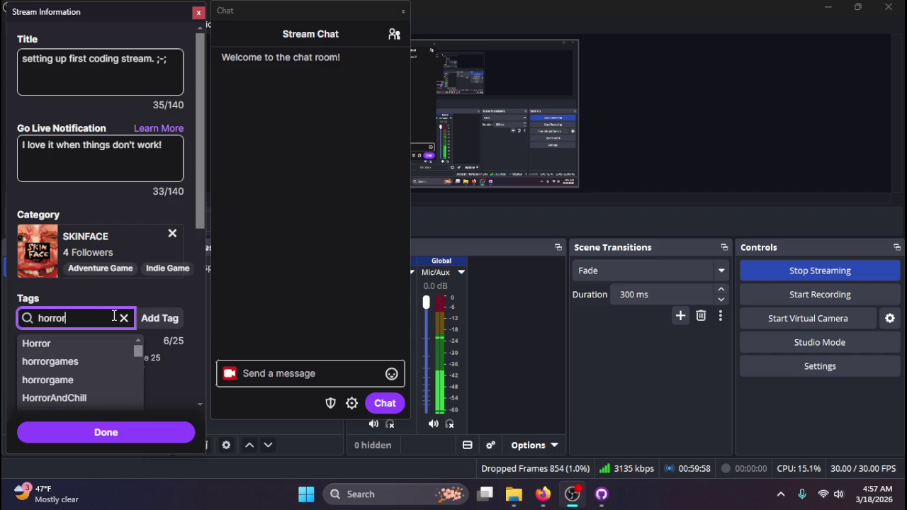
key("Down")
key("Return")
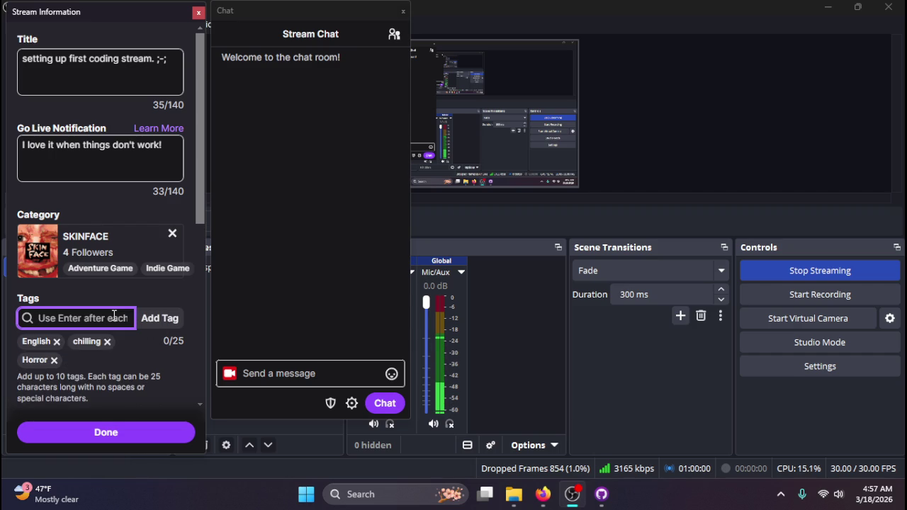
- Add scary as a stream tag after dropping a skinface tag search
type("skinface")
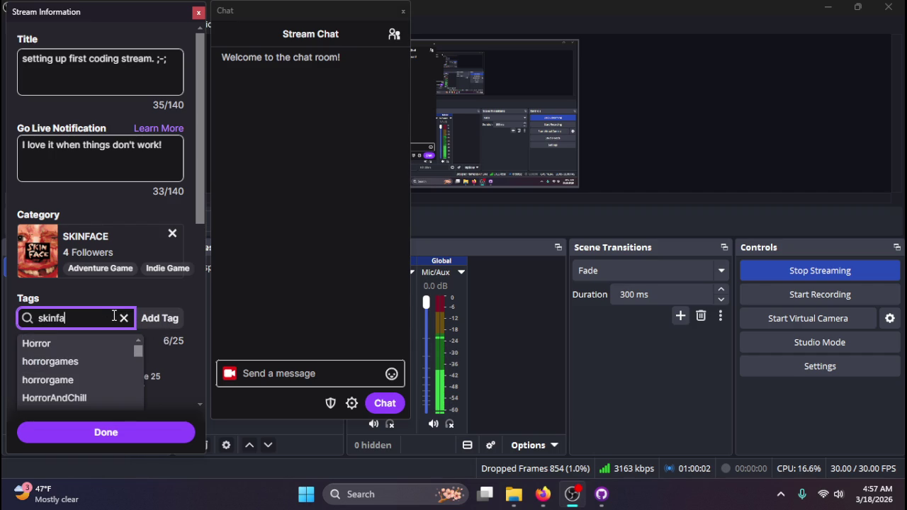
key("Down")
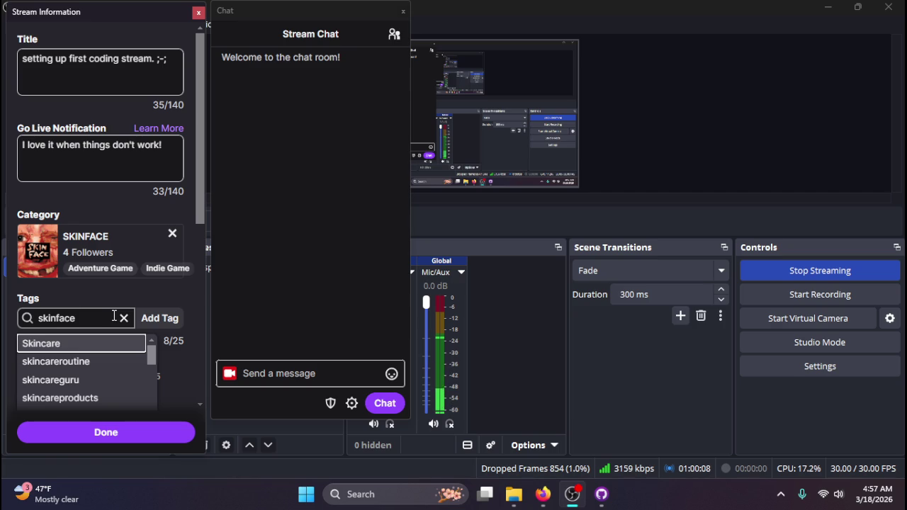
left_click(124, 318)
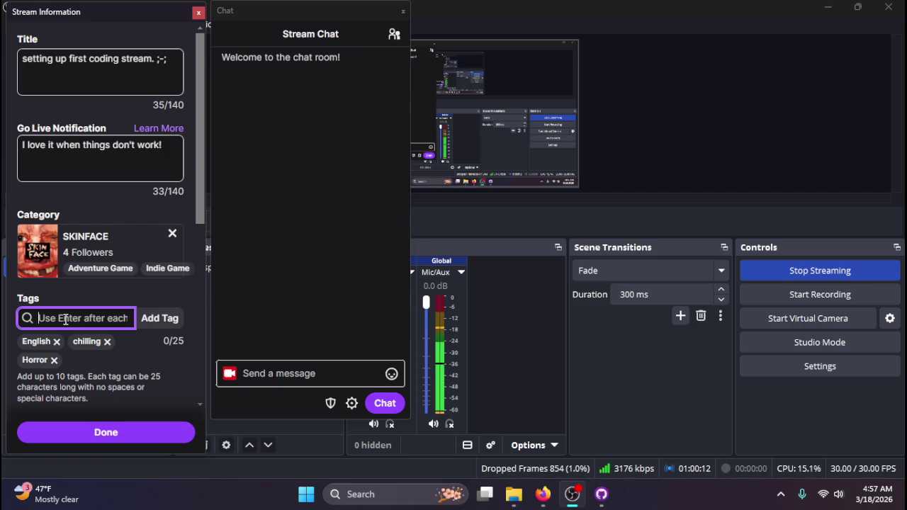
type("scary")
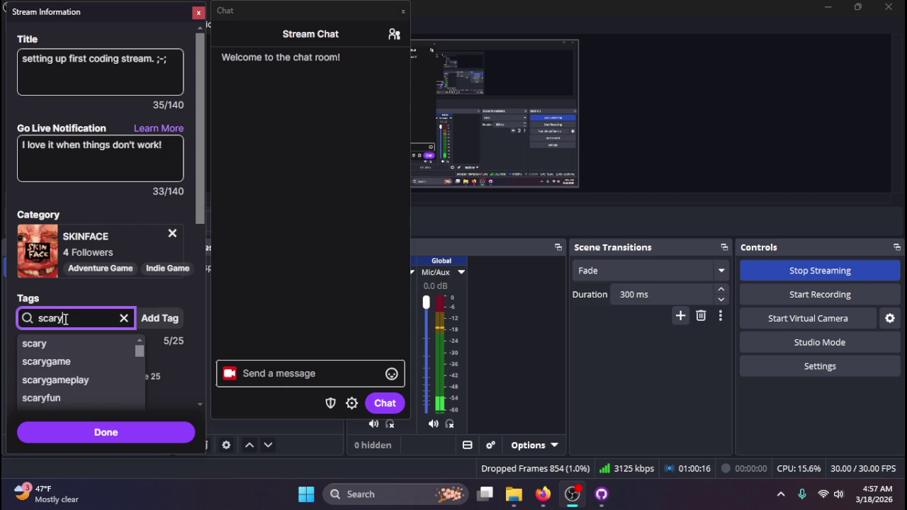
key("Down")
key("Return")
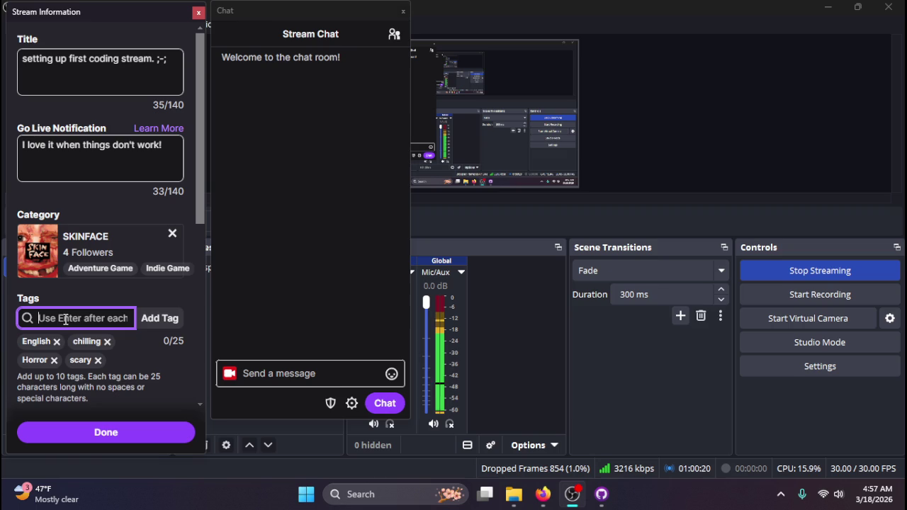
- Leave the content classification labels unset and save the stream information
scroll(86, 337, "down", 5)
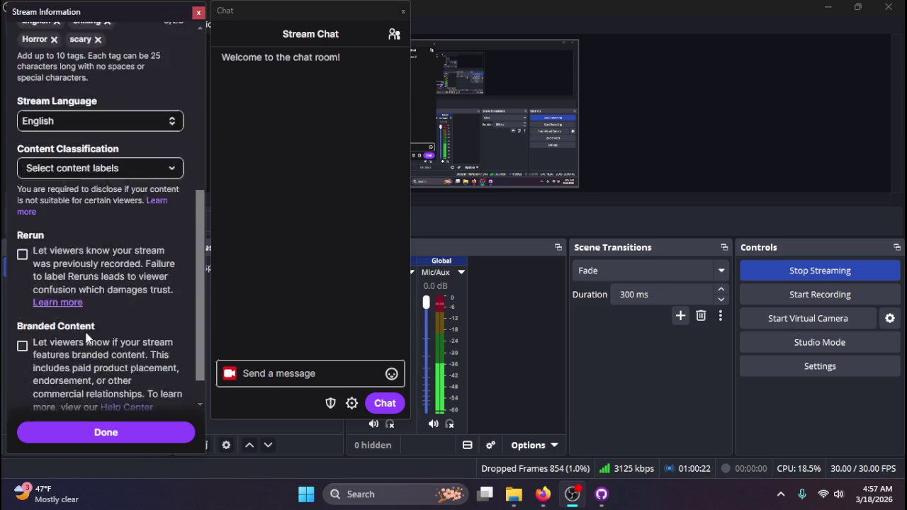
scroll(86, 337, "up", 1)
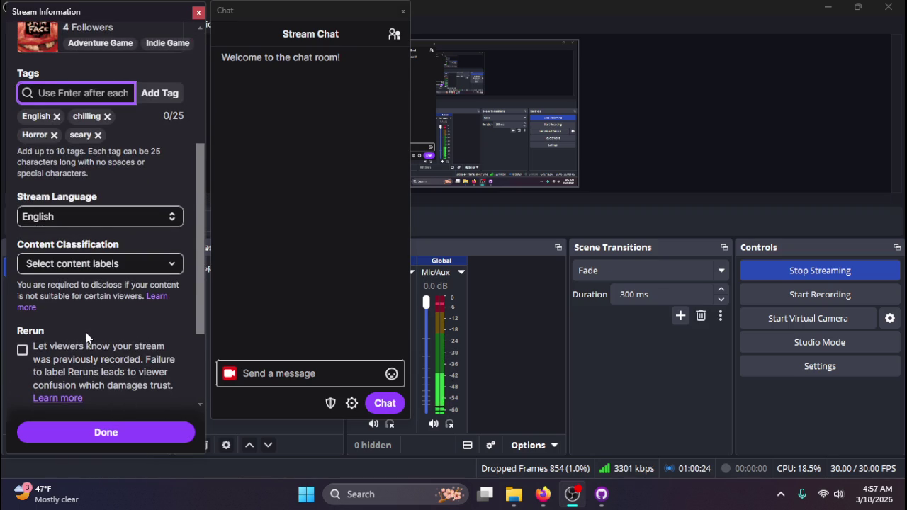
scroll(81, 331, "down", 1)
scroll(82, 332, "up", 1)
left_click(119, 271)
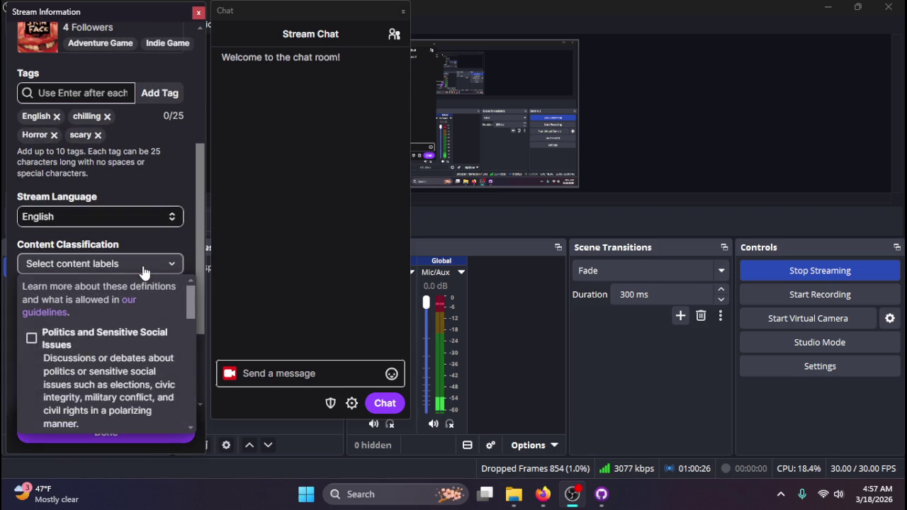
left_click(146, 270)
scroll(142, 318, "down", 3)
left_click(133, 432)
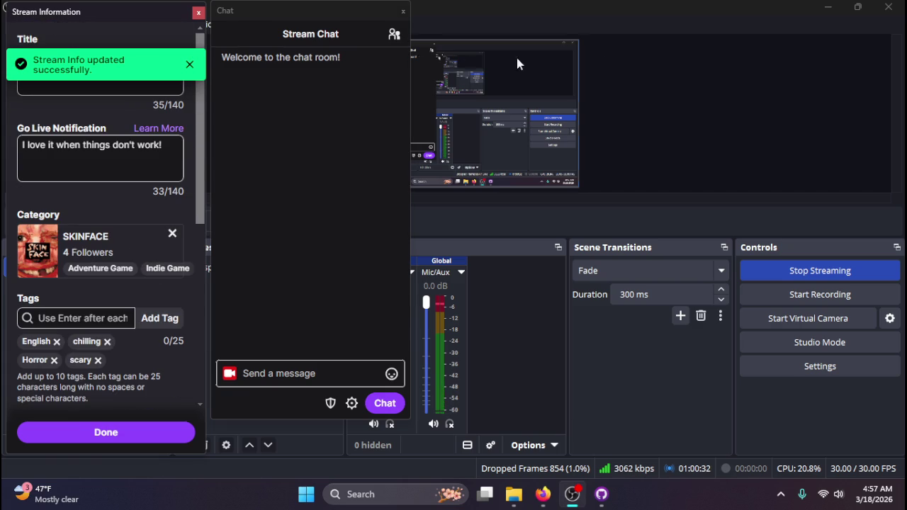
- Change the stream title to 'lets play skinface'
left_click(829, 7)
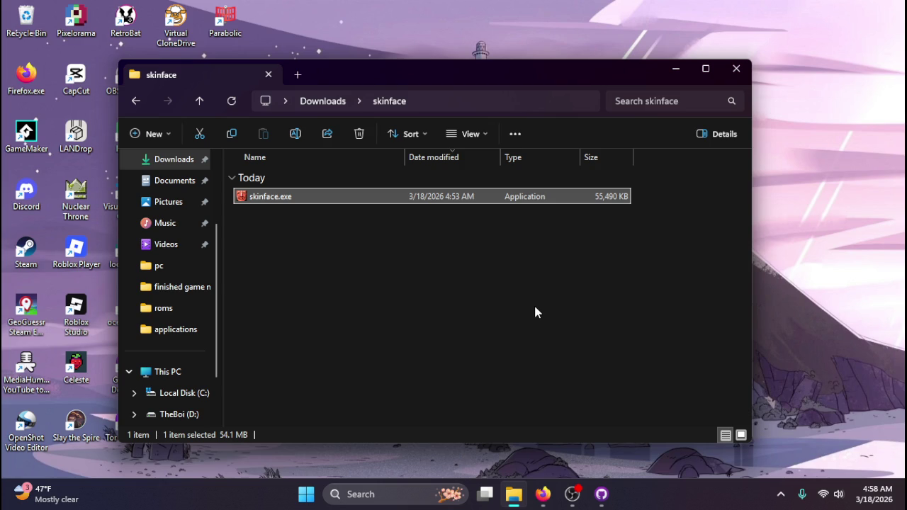
left_click(571, 495)
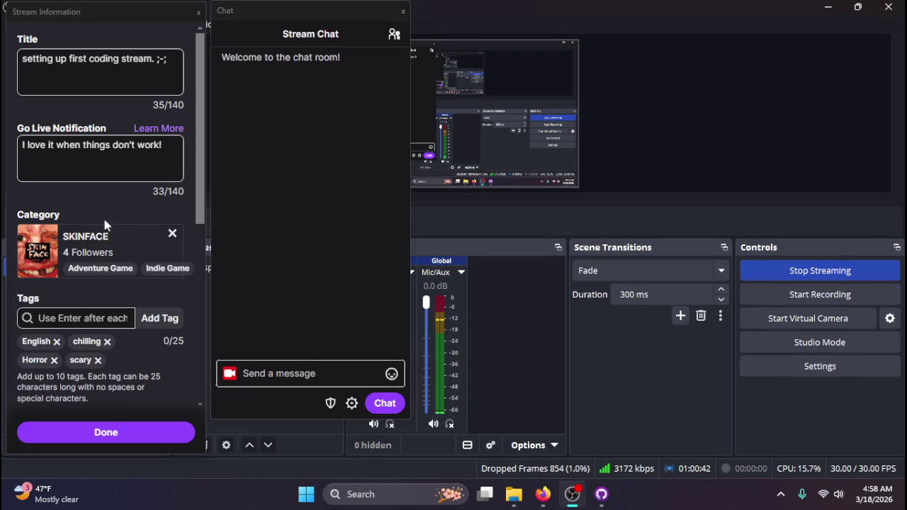
left_click_drag(168, 62, 22, 72)
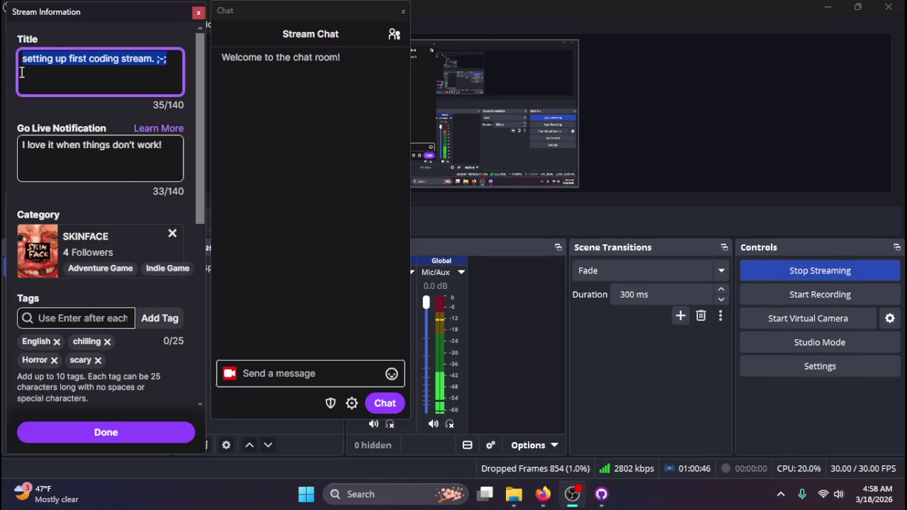
type("f")
key("BackSpace")
type("let")
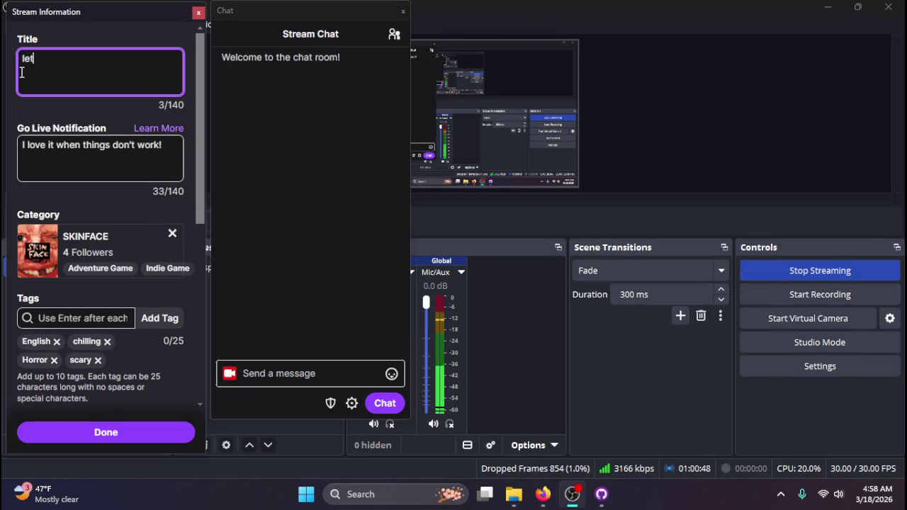
type("s play ")
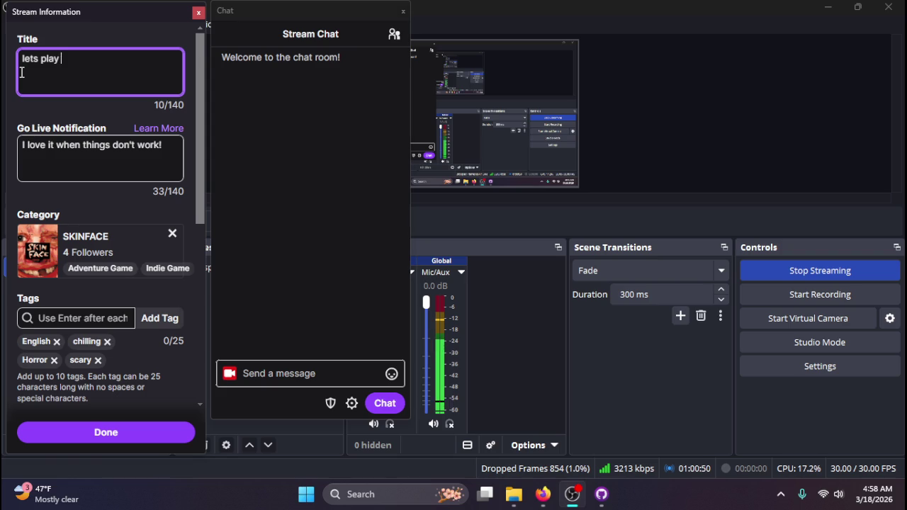
type("skinface")
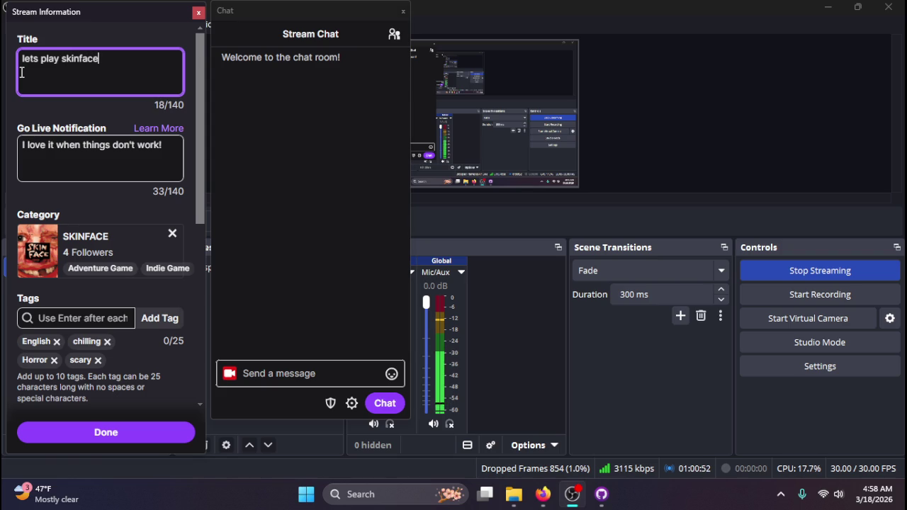
- Set the go-live notification to 'ooooh scary.', save it, and minimize OBS
triple_click(177, 168)
type("ooooh scary")
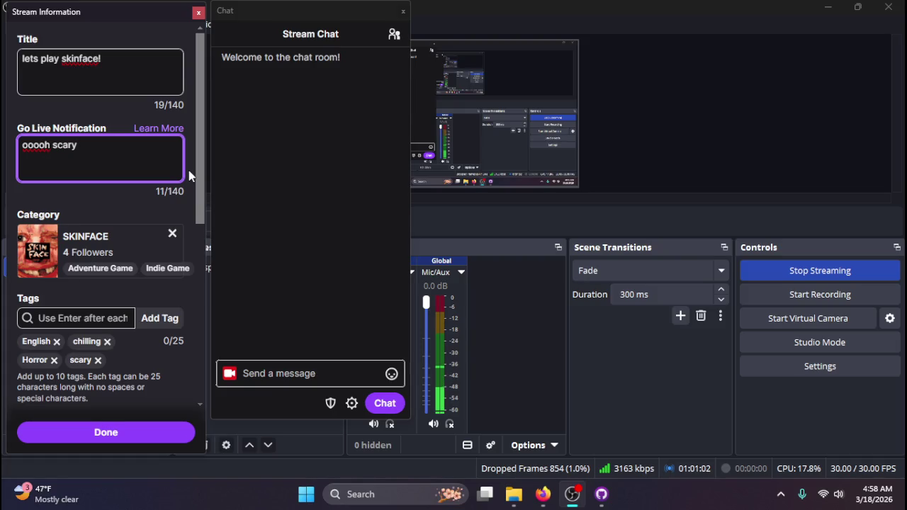
type(".")
left_click(168, 433)
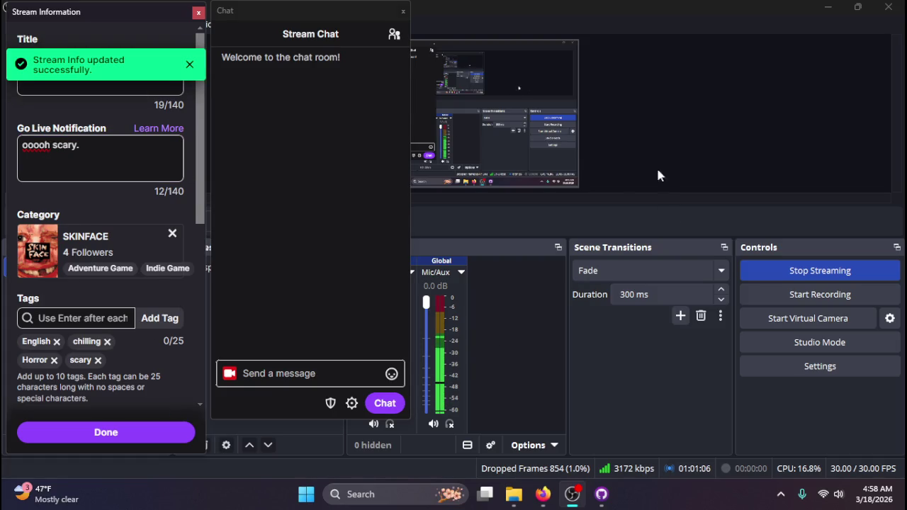
left_click(828, 7)
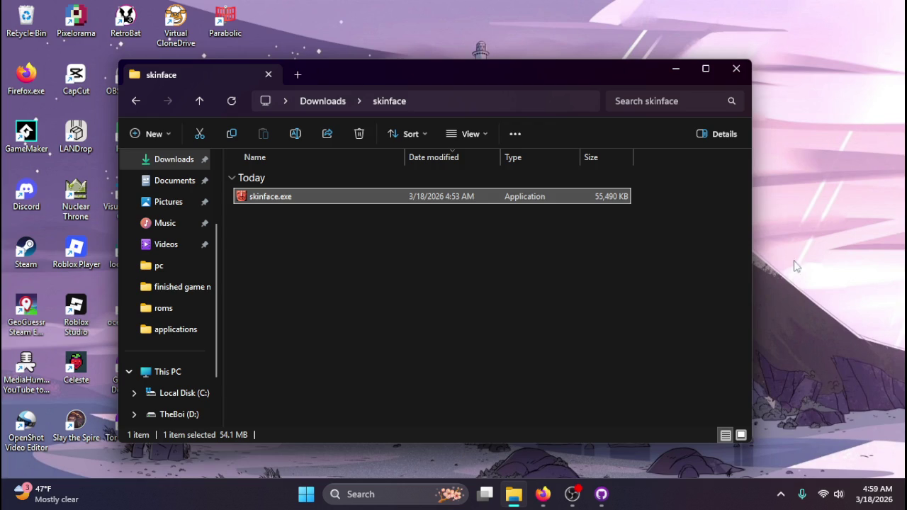
- Start the game from skinface.exe in the Downloads skinface folder
double_click(336, 197)
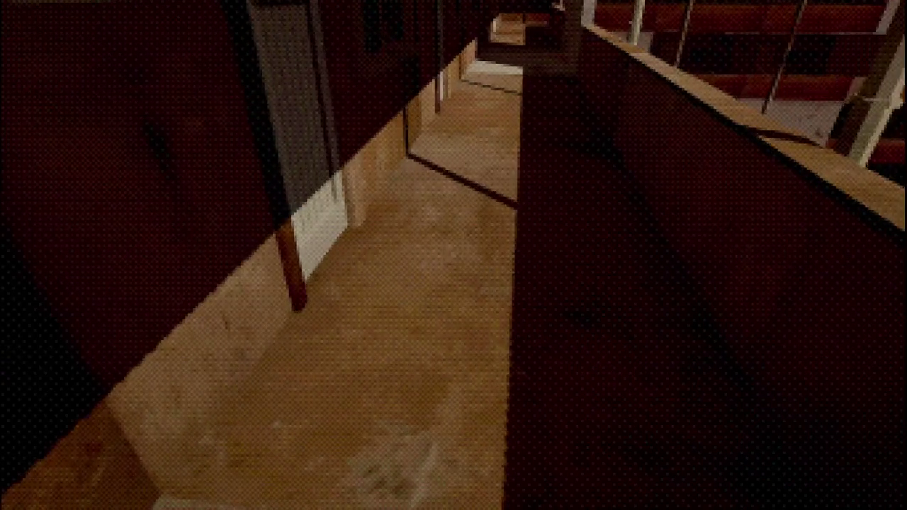
- Dismiss the mission briefing and walk the fifth-floor corridor to door 5-6
key("Escape")
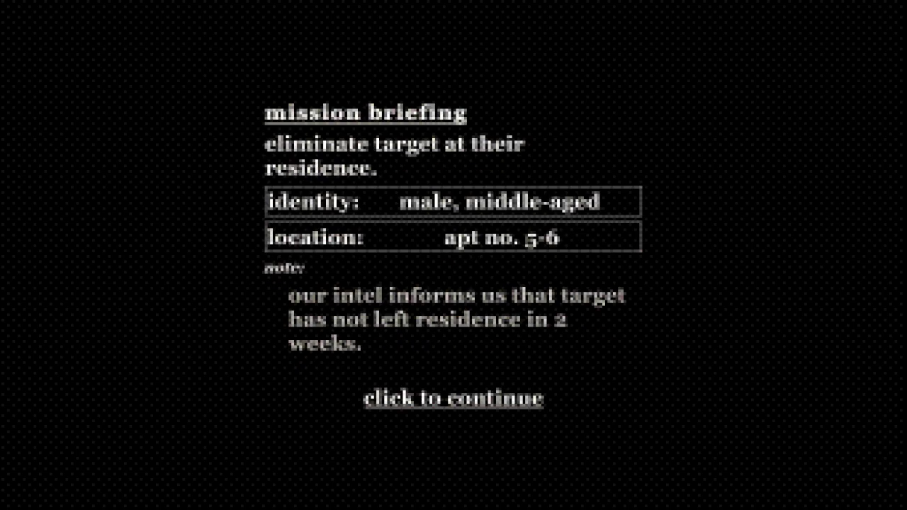
left_click(453, 255)
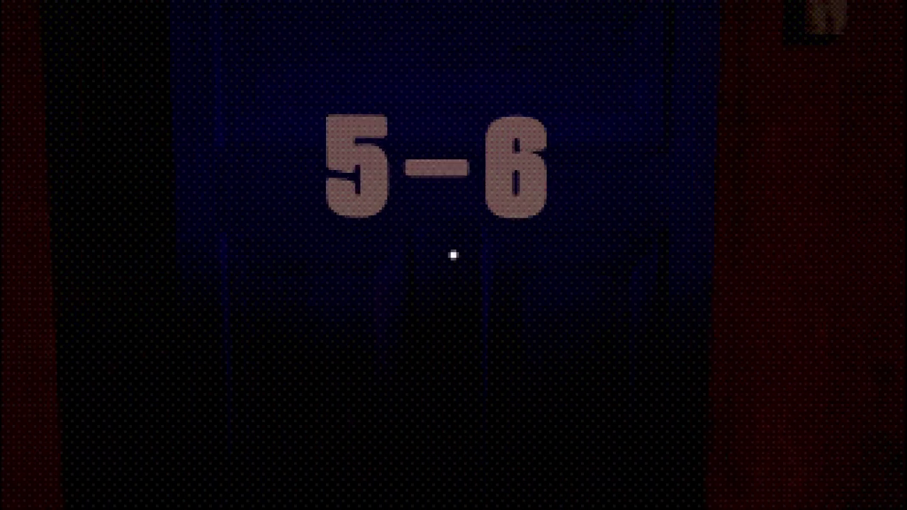
- Knock on door 5-6, accept the 'disguise as friend' objective, and study the friend photograph
left_click(454, 255)
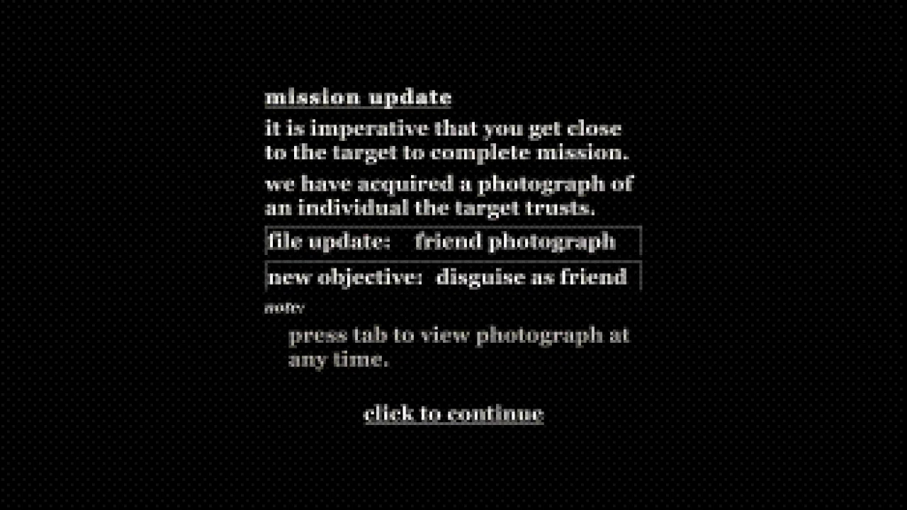
left_click(453, 255)
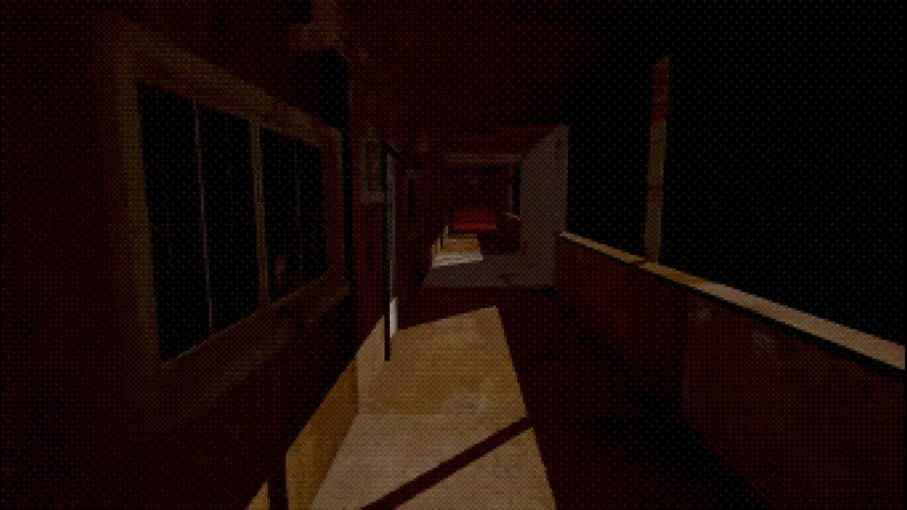
key("Tab")
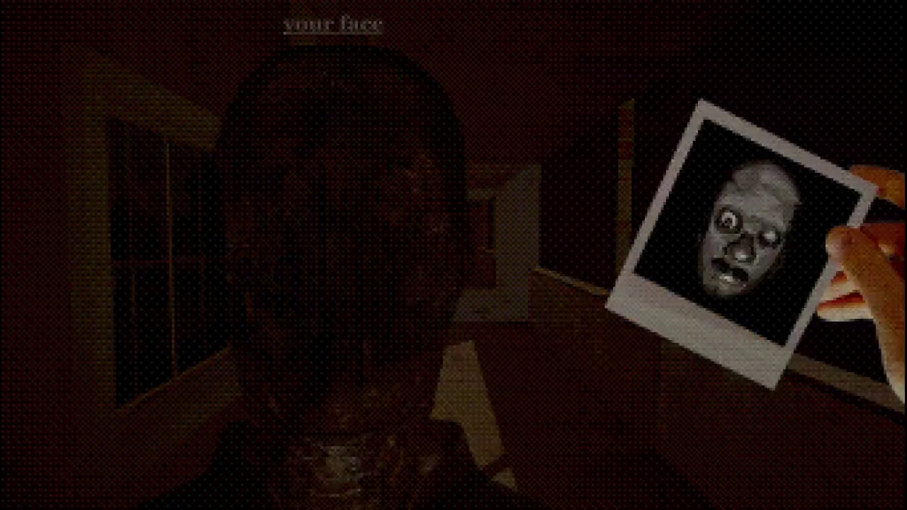
key("Tab")
key("Tab")
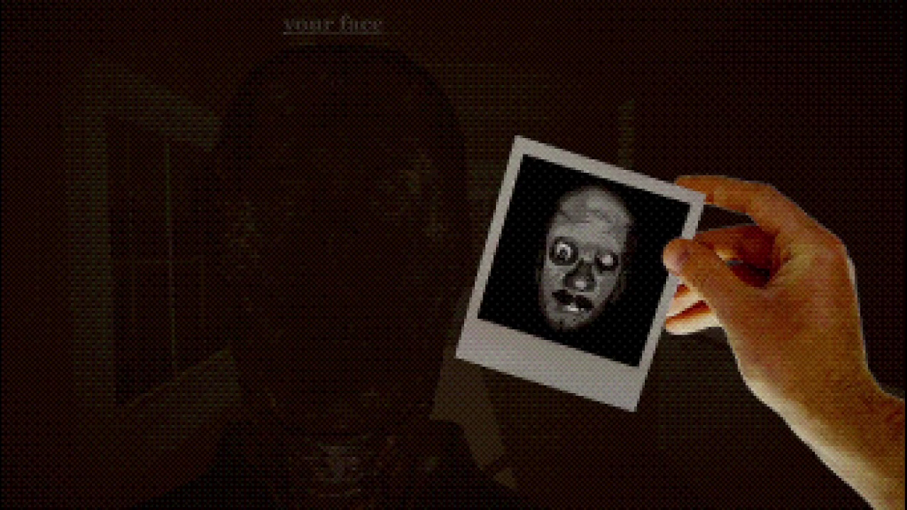
key("Tab")
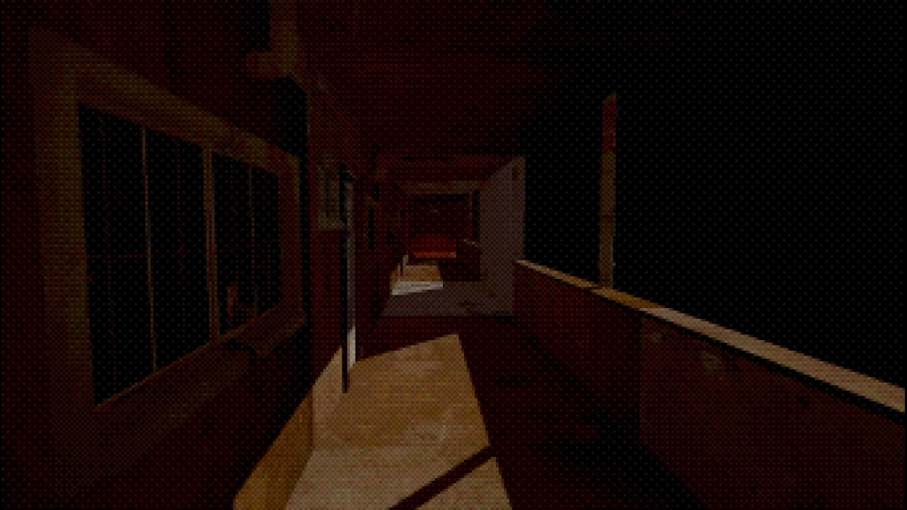
- Lower the game's volume to about 61 in the Windows volume mixer and return to the game
key("alt+Tab")
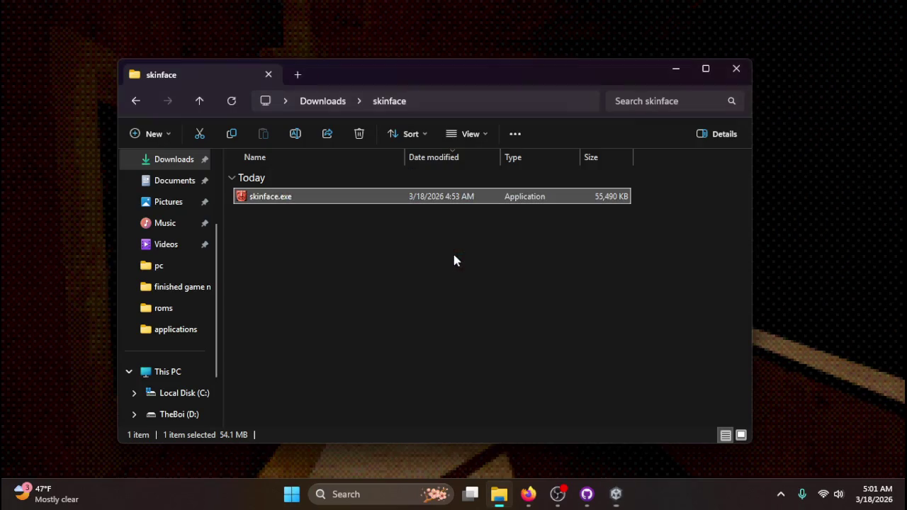
left_click(780, 494)
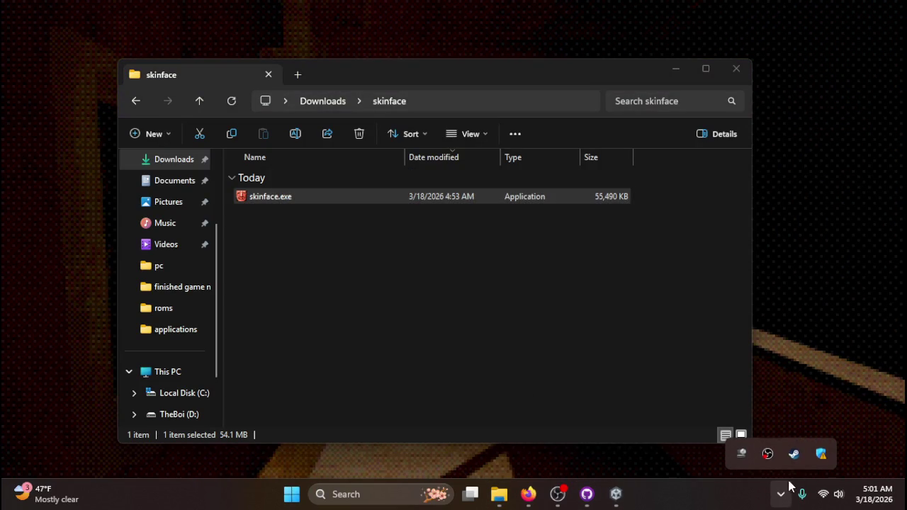
left_click(832, 493)
left_click(878, 415)
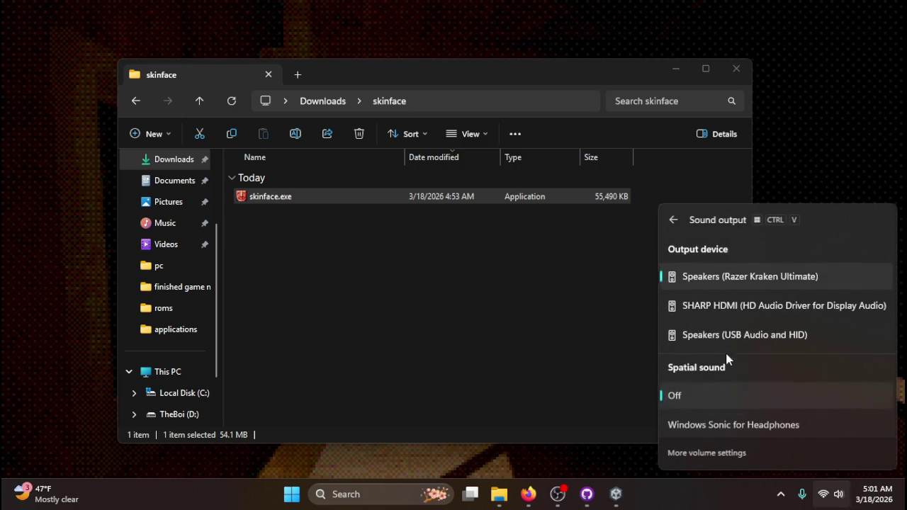
scroll(744, 368, "down", 5)
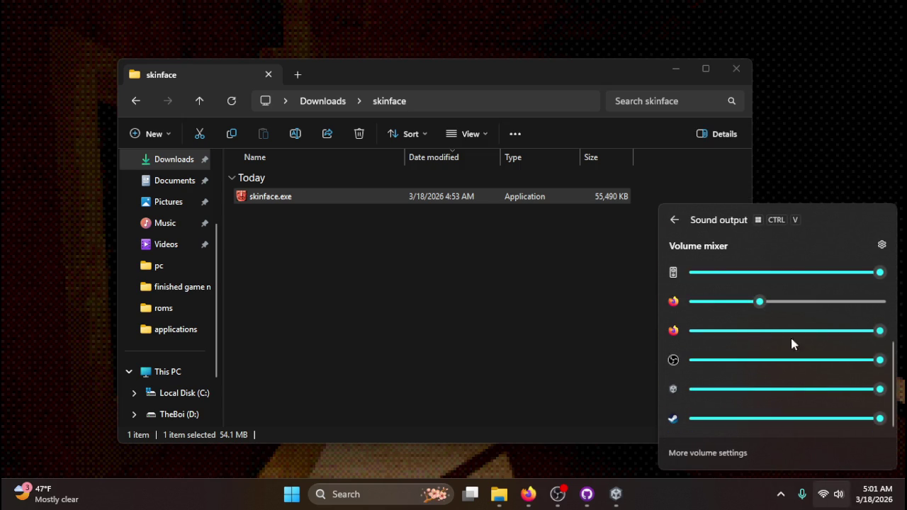
left_click_drag(879, 389, 807, 391)
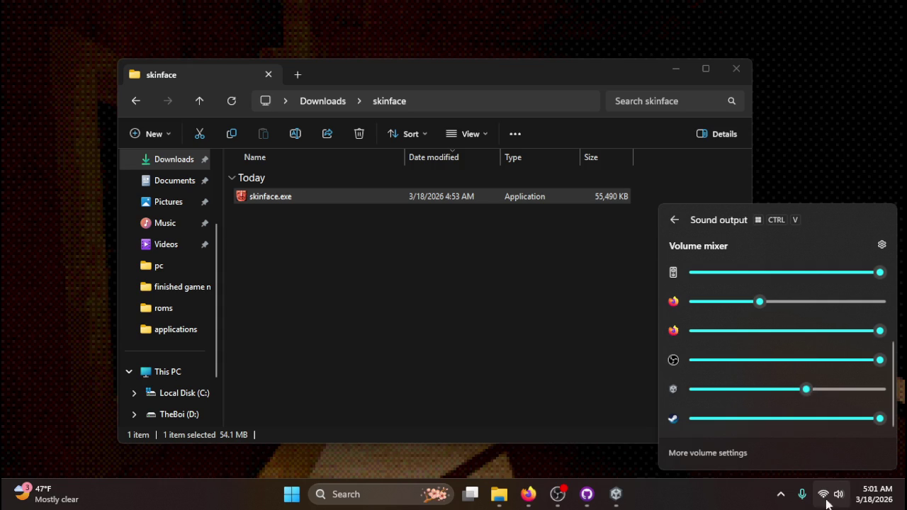
left_click(836, 500)
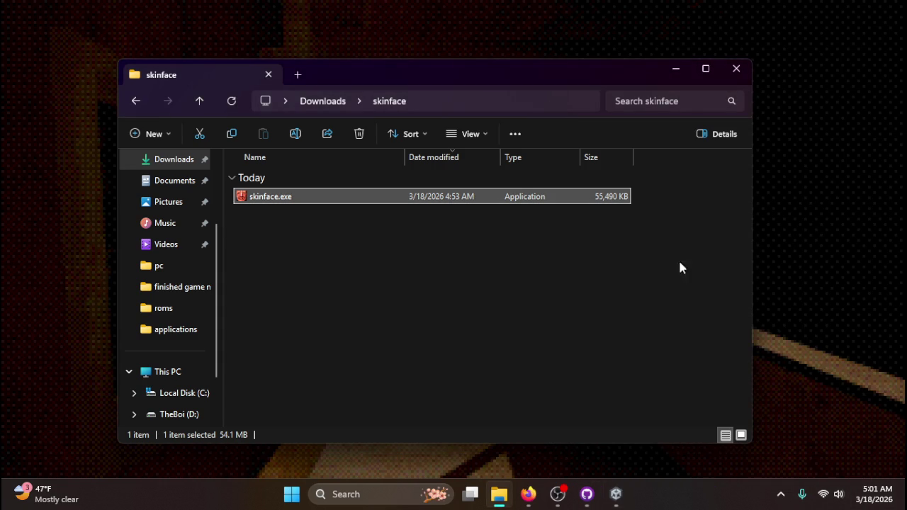
left_click(666, 64)
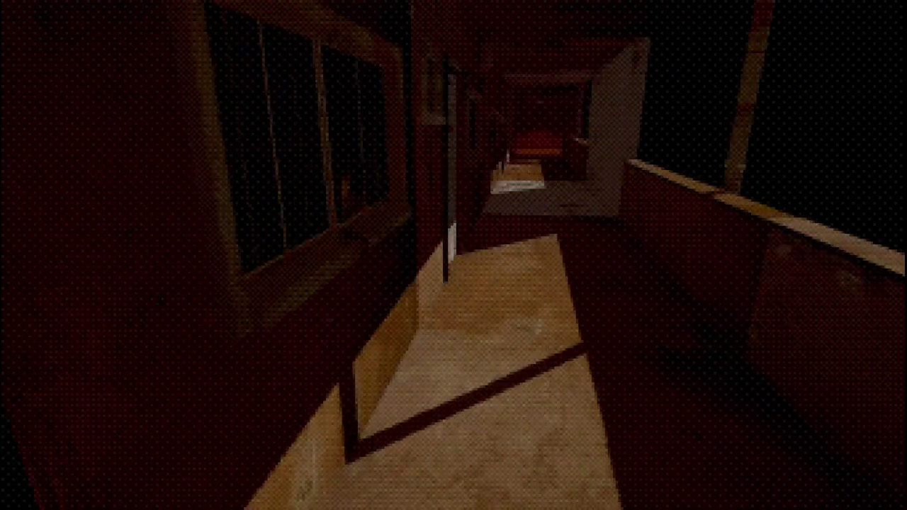
- Cycle through the open windows with Alt+Tab, briefly landing on GitHub Desktop
key("alt+Tab")
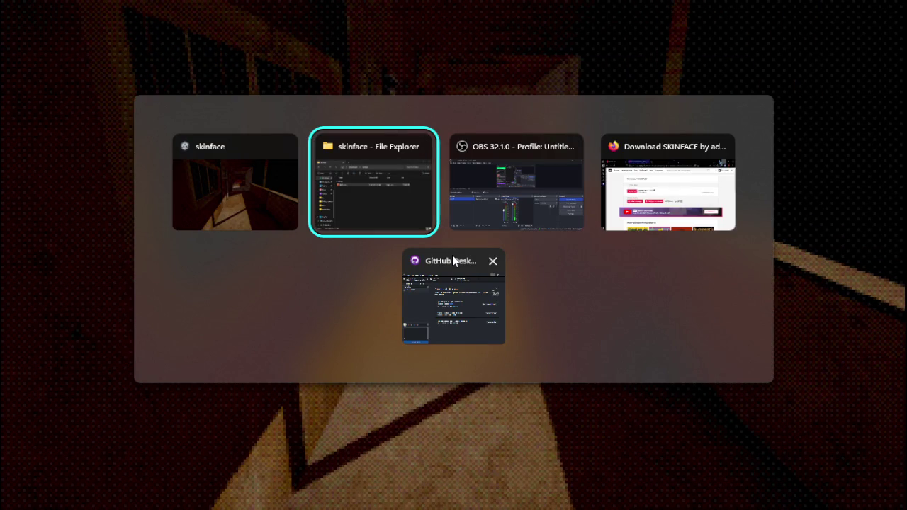
key("Tab")
key("Tab")
left_click(452, 261)
key("alt+Tab")
key("Tab")
key("Tab")
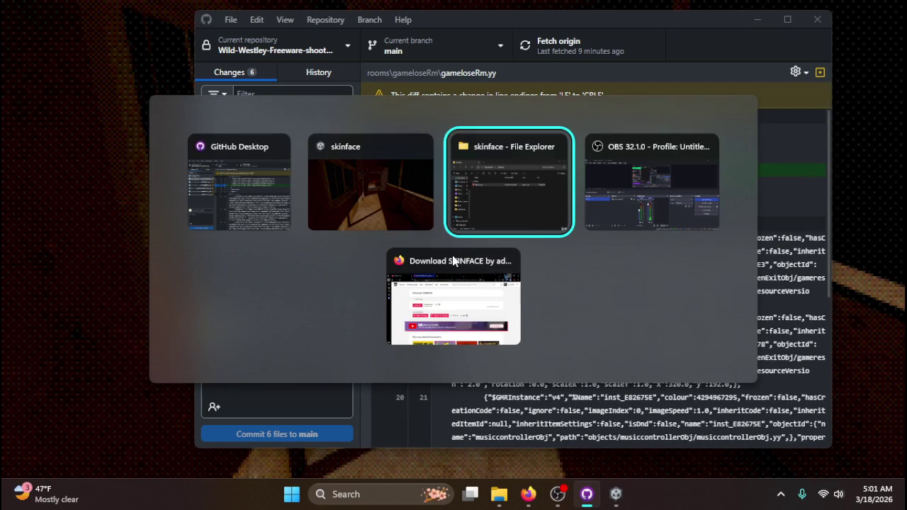
key("Tab")
key("Tab")
key("Tab")
key("Tab")
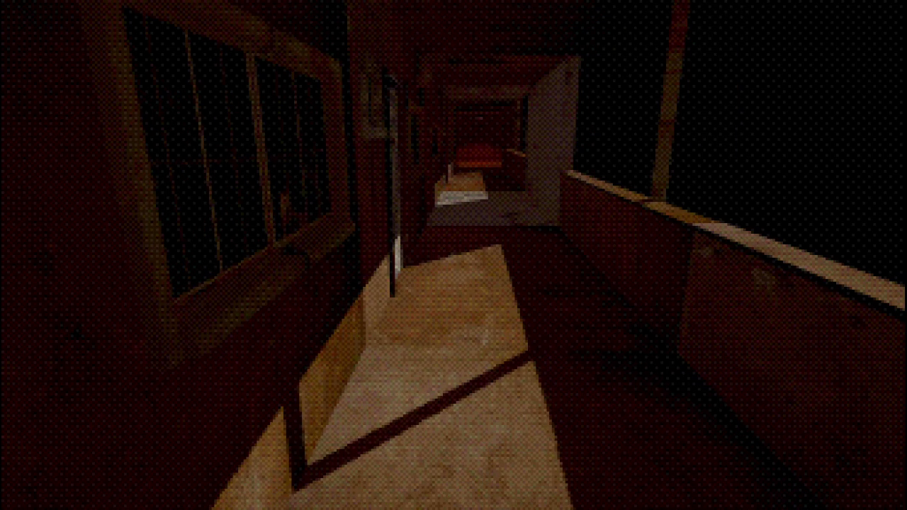
- Drop the game's volume further to 39 and resume walking the corridor
key("super")
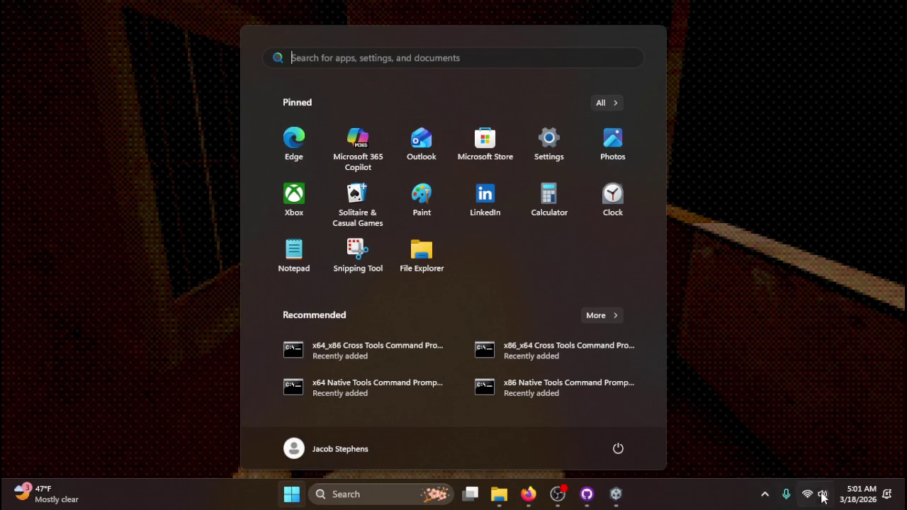
left_click(818, 495)
left_click(871, 416)
scroll(769, 399, "down", 5)
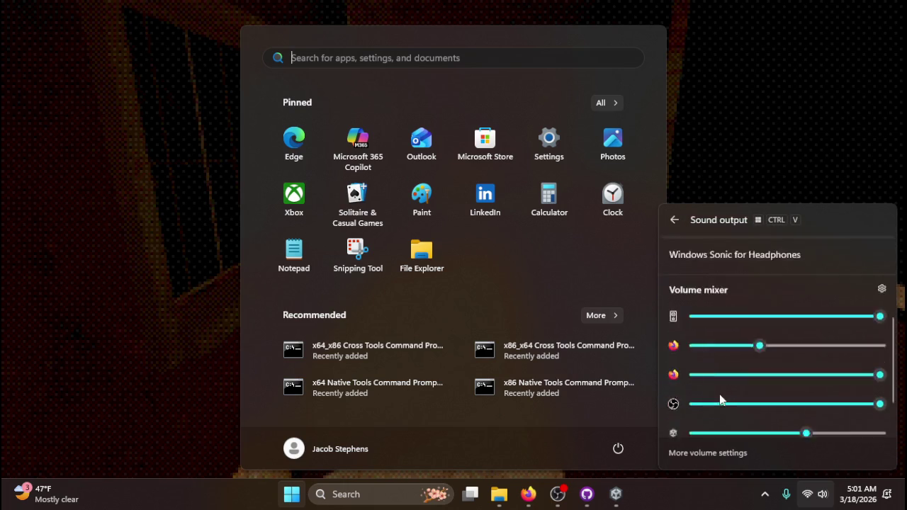
left_click_drag(794, 389, 766, 388)
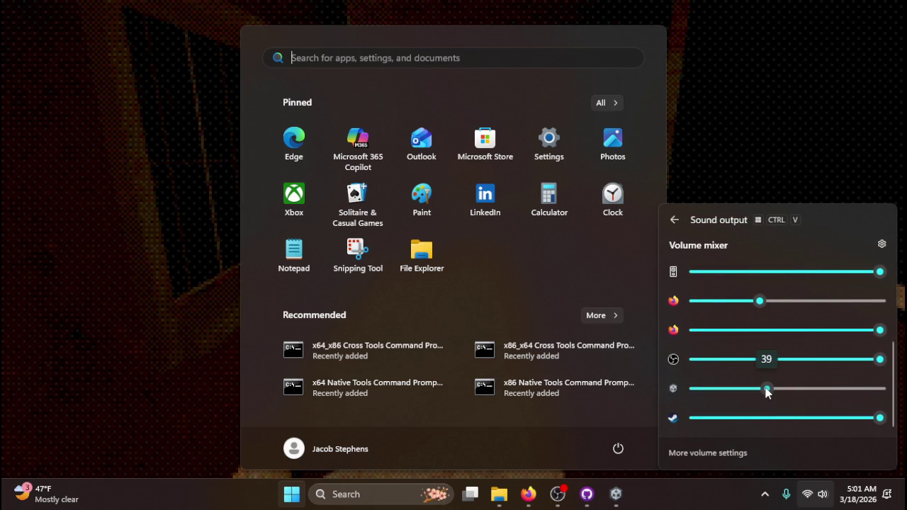
left_click(809, 500)
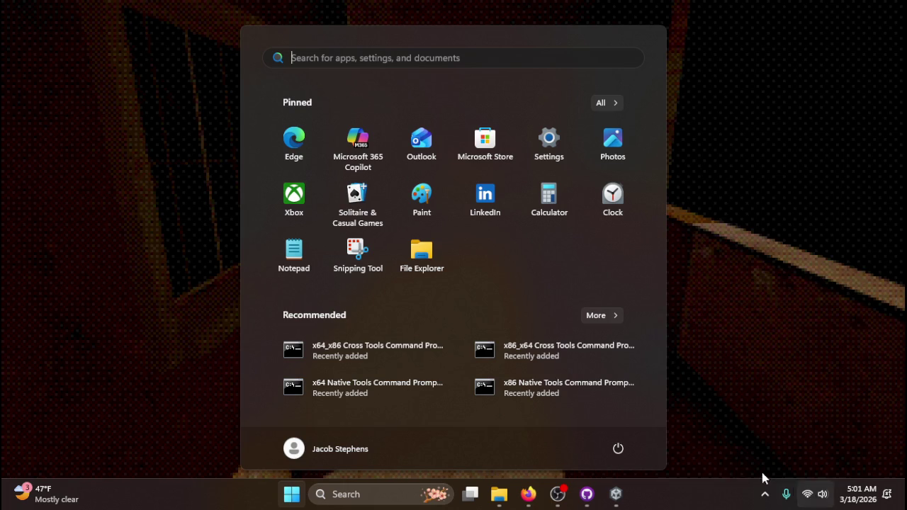
left_click(751, 411)
key("w")
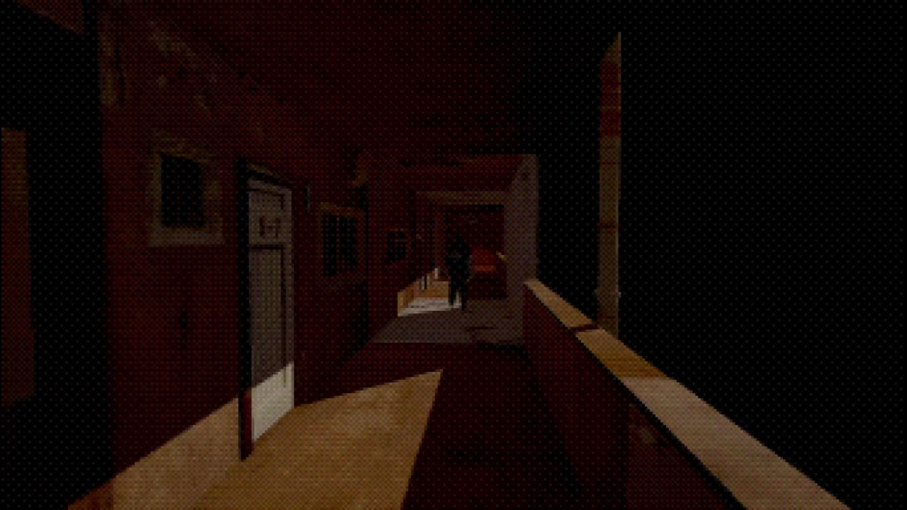
- Walk to the dark figure and dismiss the face-swap screens, fitting both eyes onto the disguise
key("w")
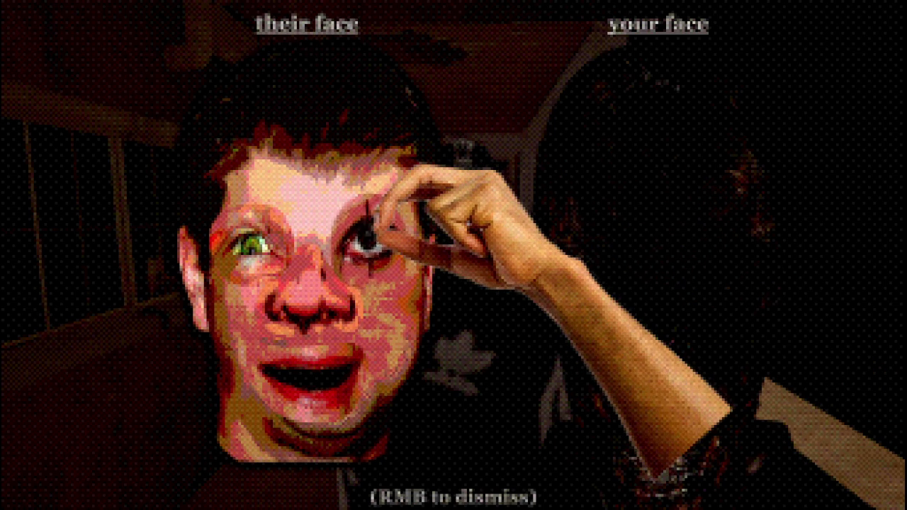
right_click(454, 255)
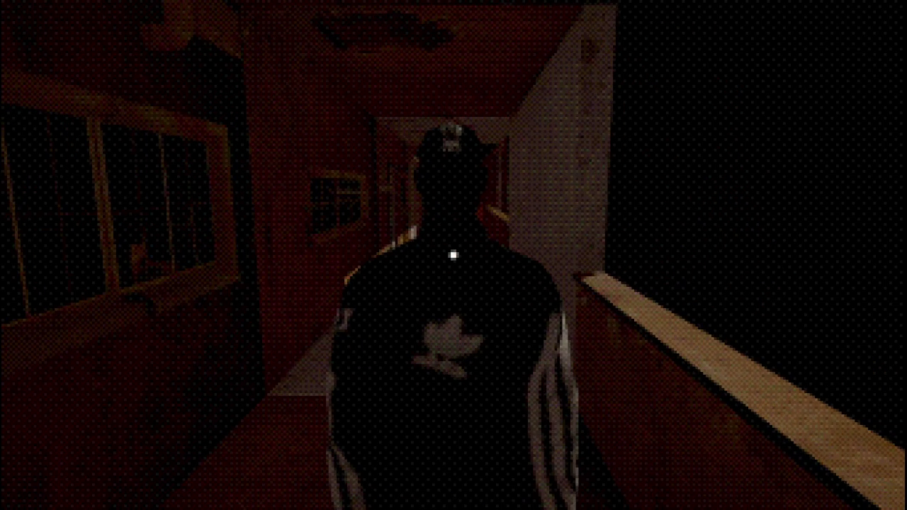
key("w")
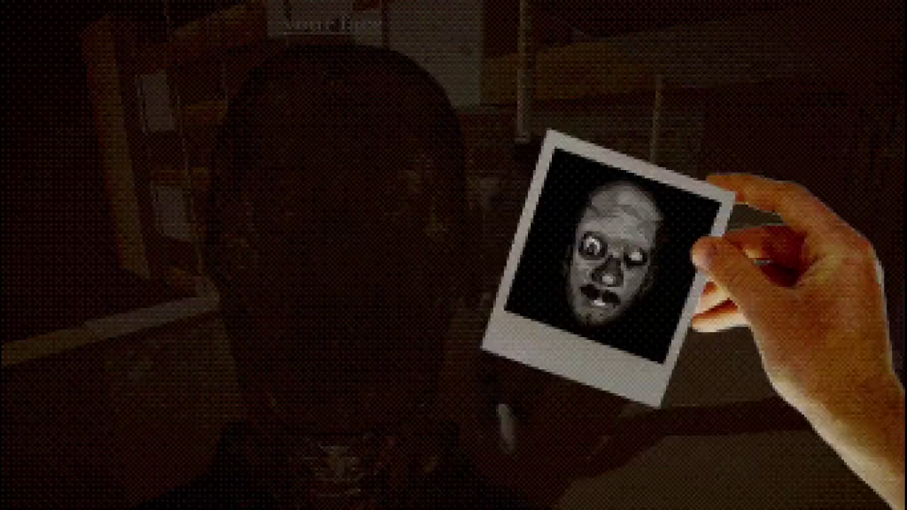
key("w")
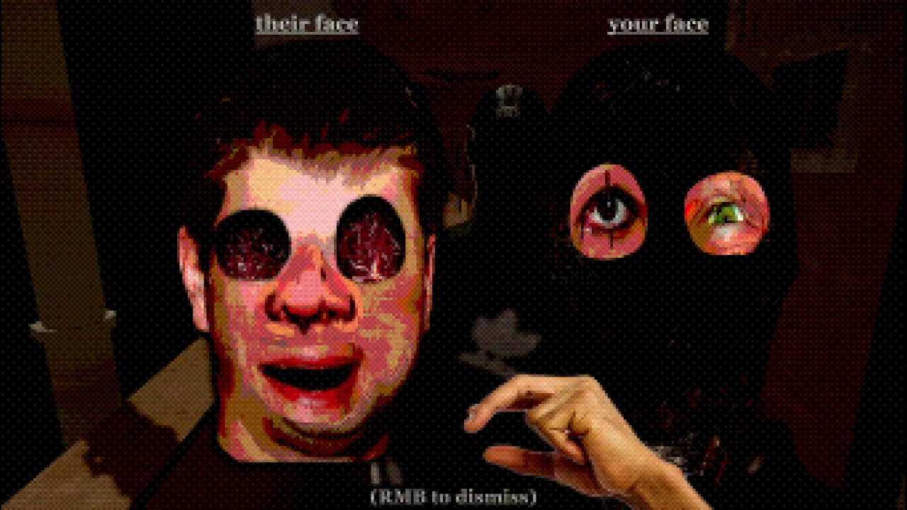
right_click(454, 255)
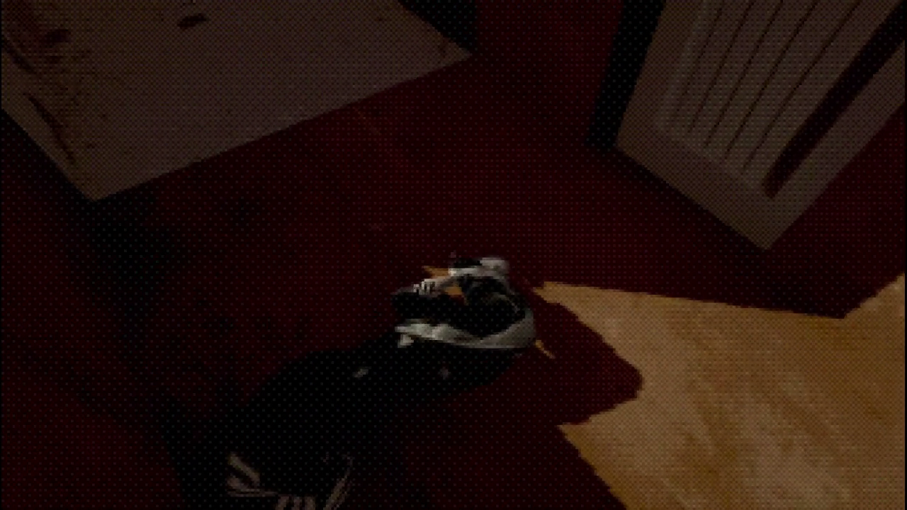
mouse_move(453, 254)
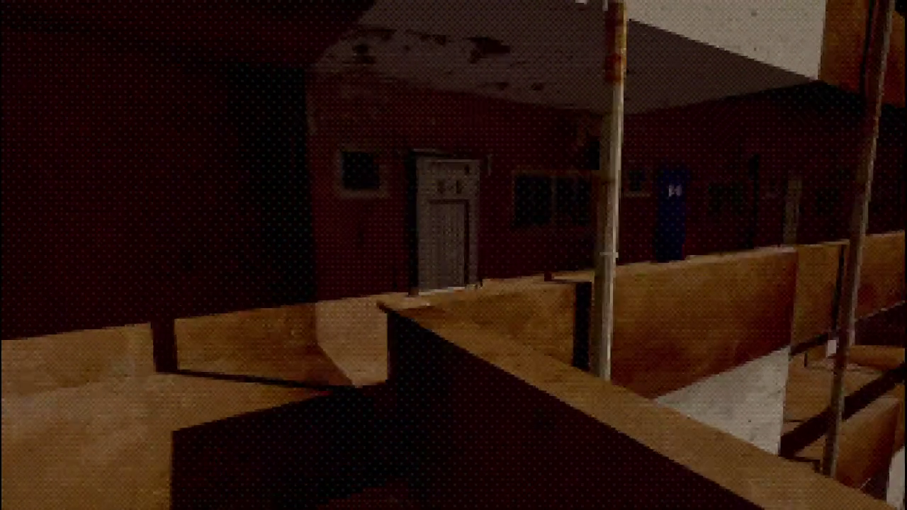
- Approach the next stranger and dismiss the polaroid and face-swap screens, gaining a nose
key("w")
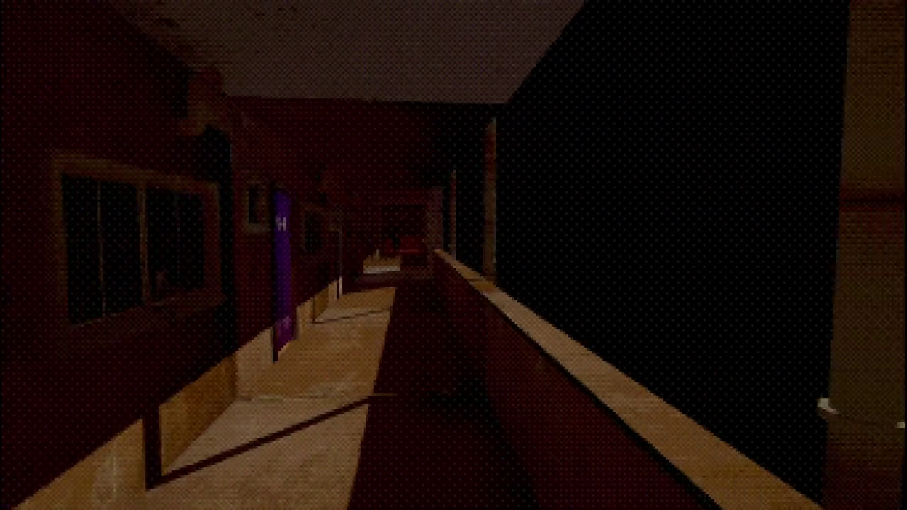
key("w")
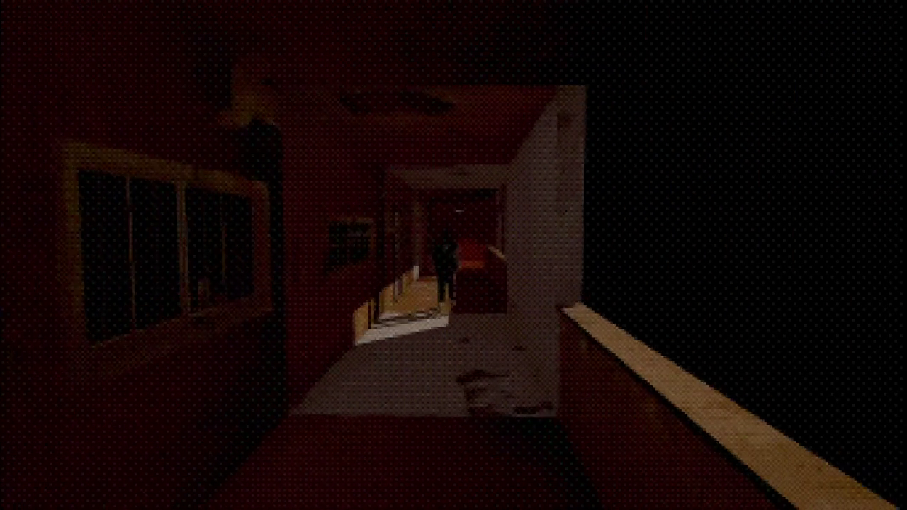
key("w")
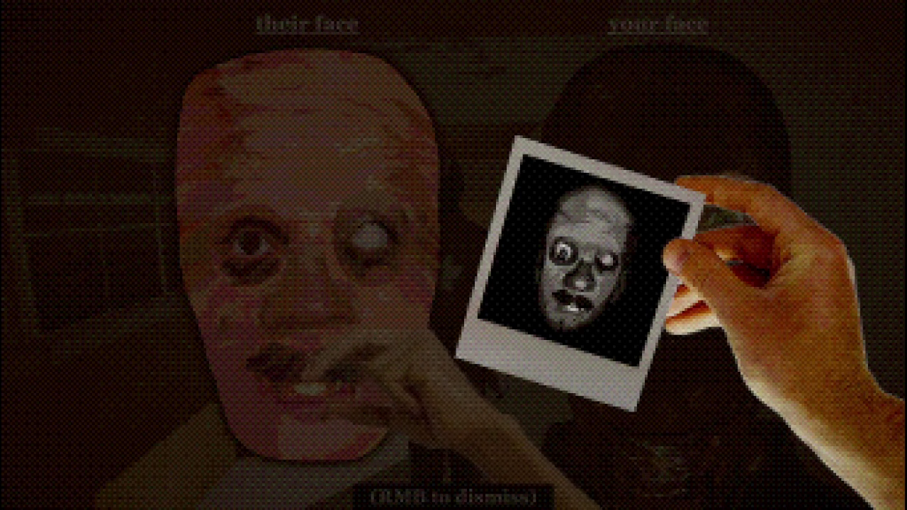
right_click(454, 255)
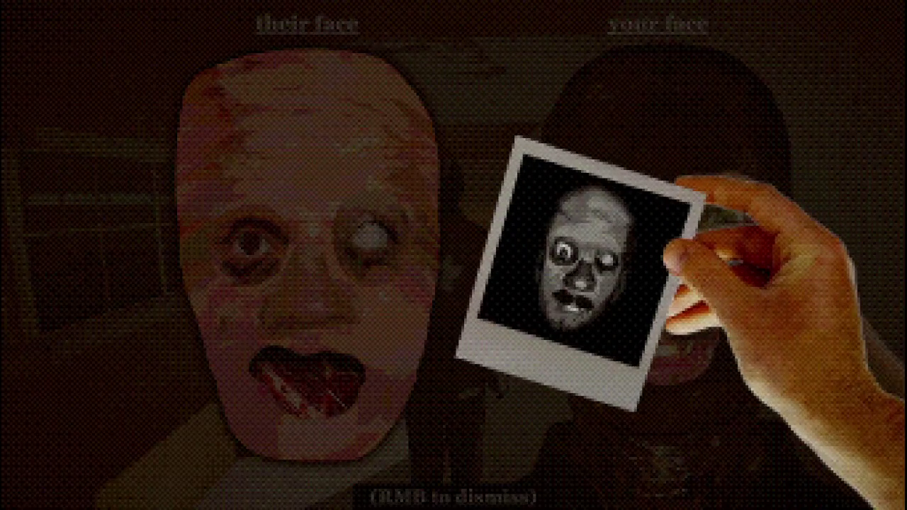
right_click(453, 255)
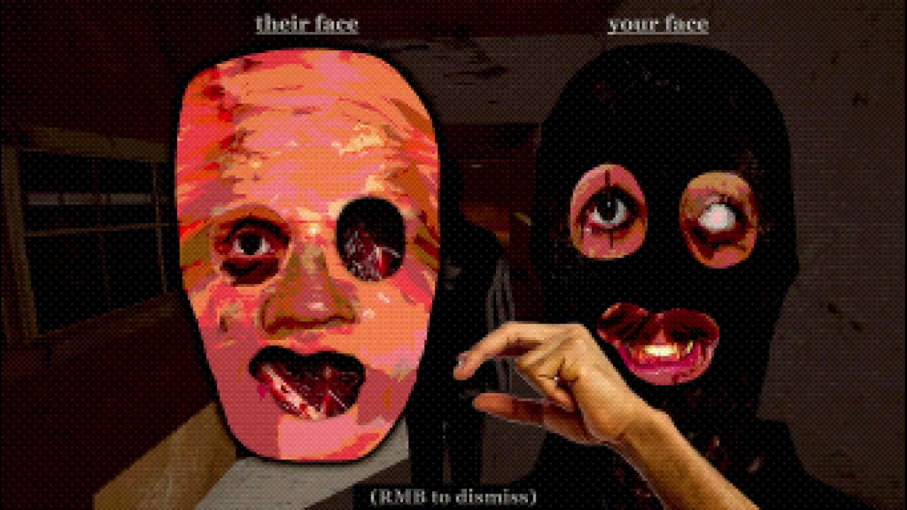
right_click(454, 255)
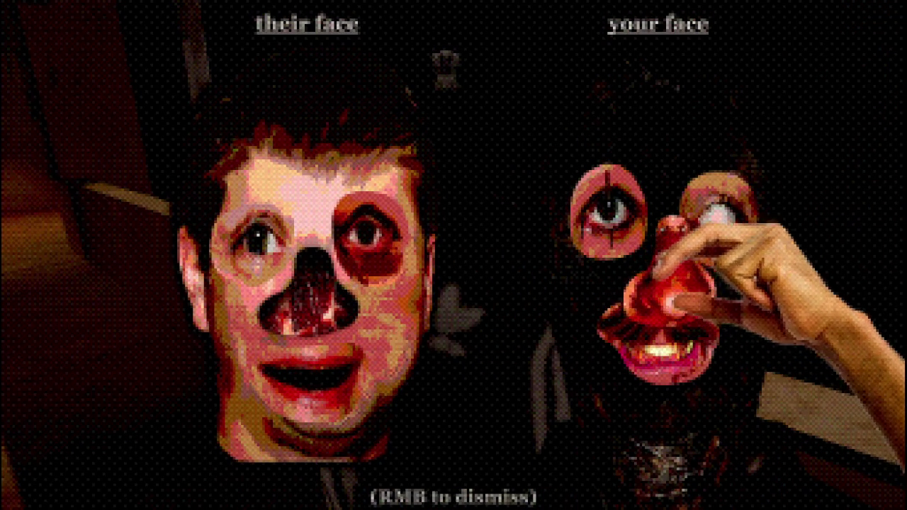
right_click(453, 255)
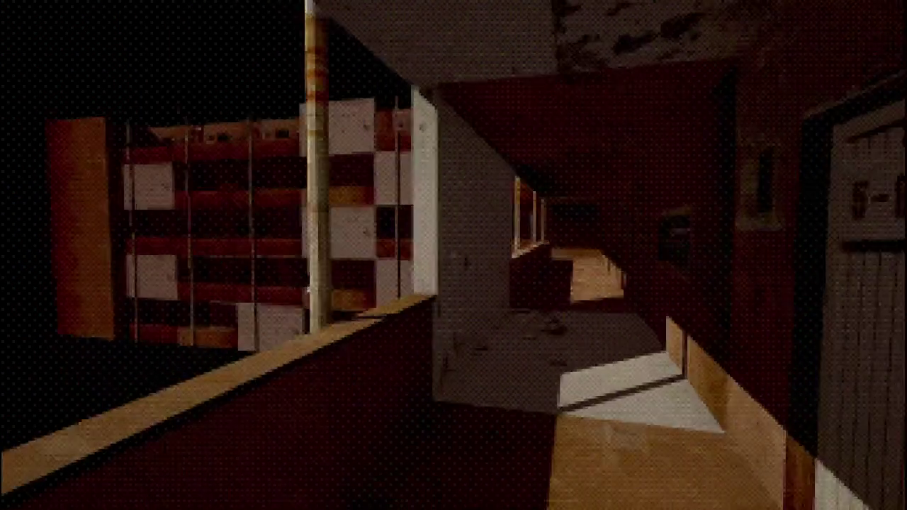
- Walk the balcony corridors past door 4-6 and the taped stairway toward door 5-4
key("w")
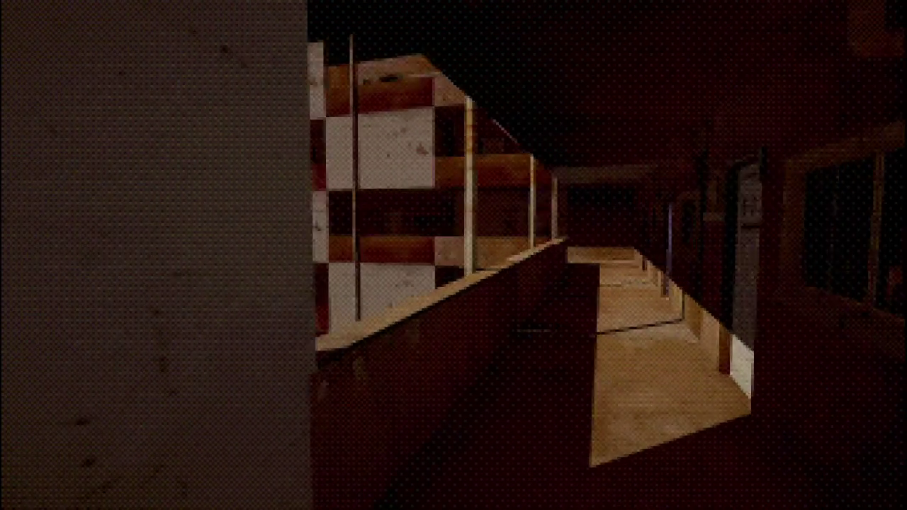
mouse_move(454, 255)
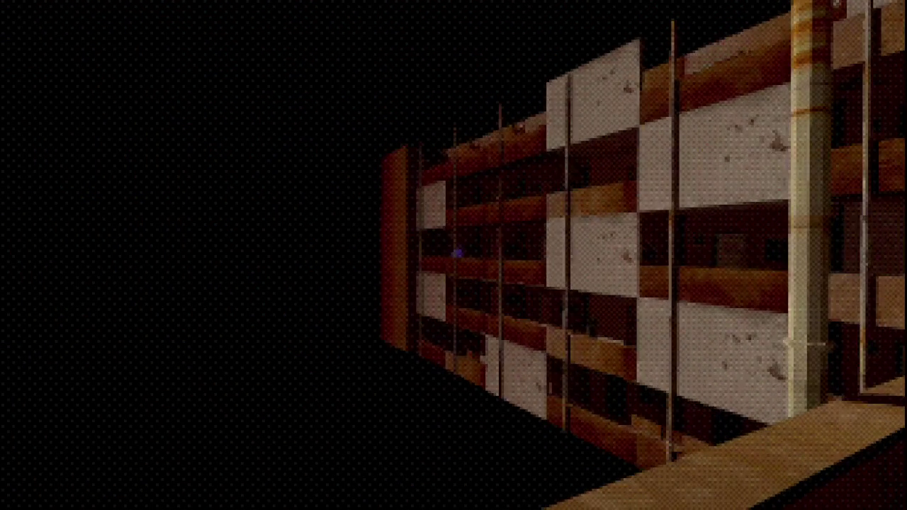
key("w")
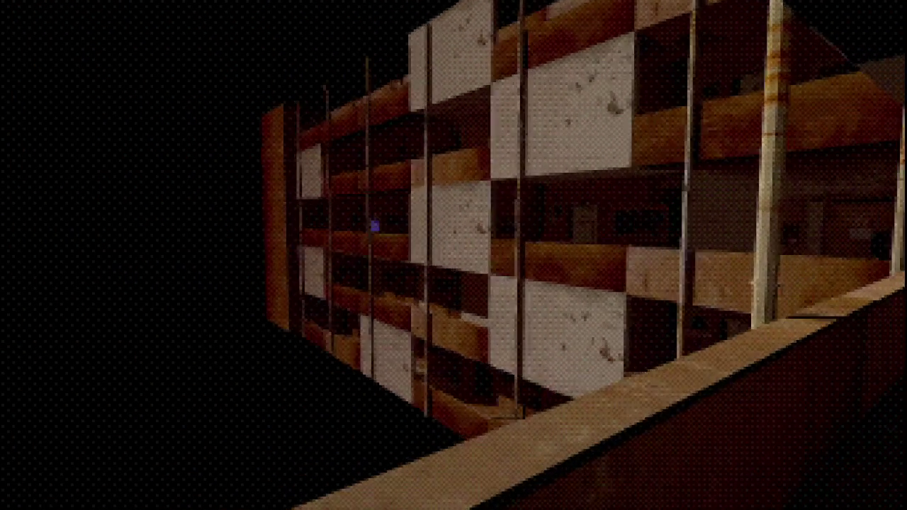
key("w")
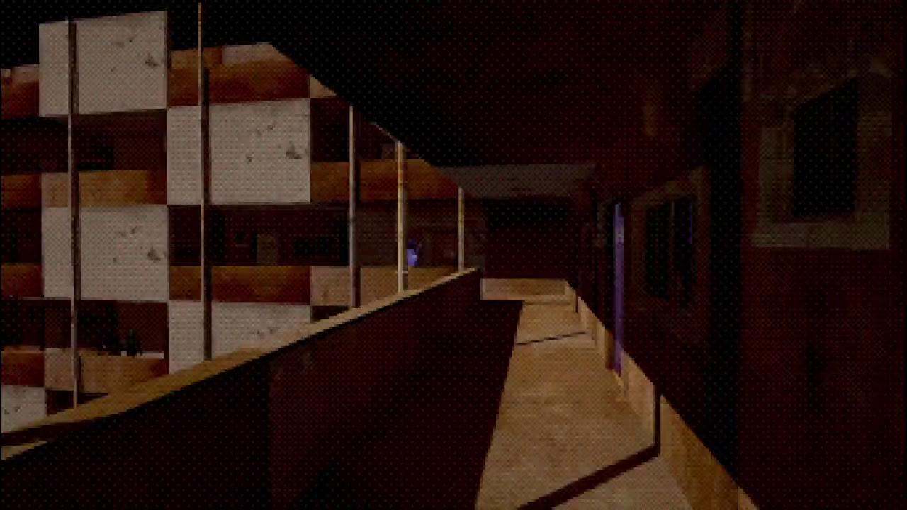
key("w")
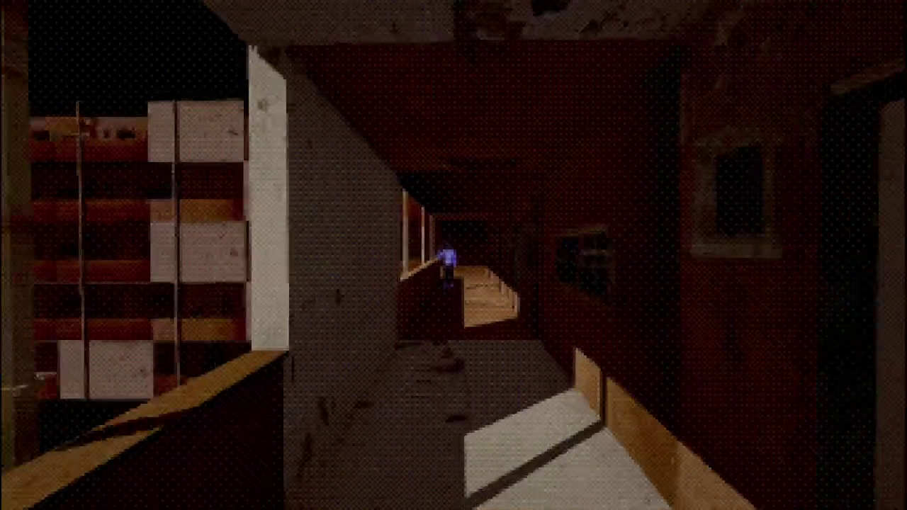
key("w")
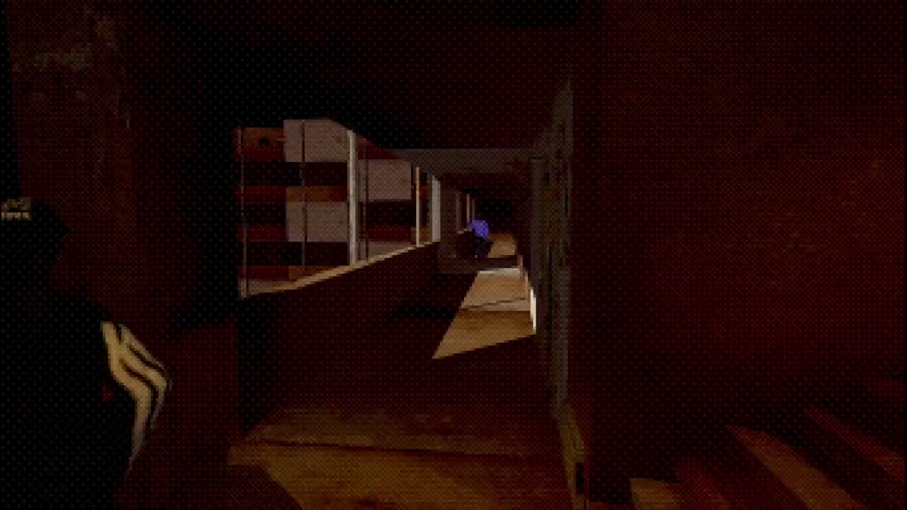
key("w")
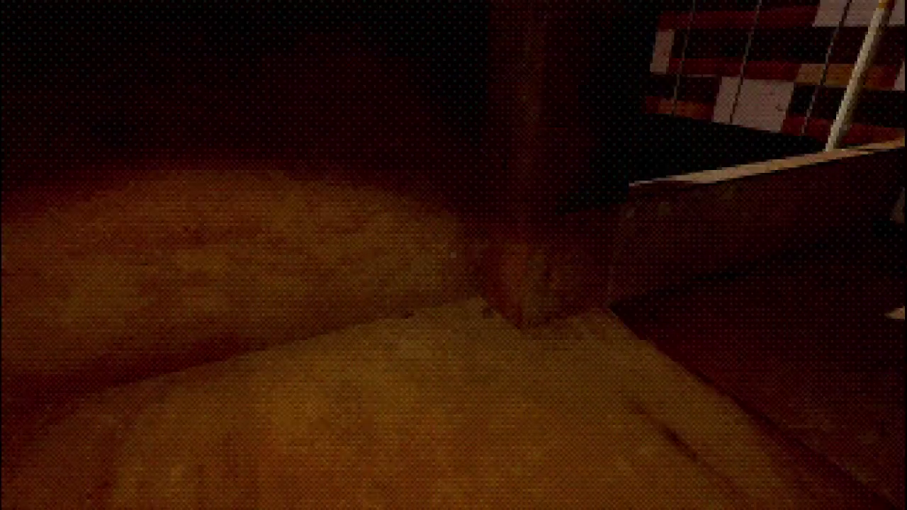
key("w")
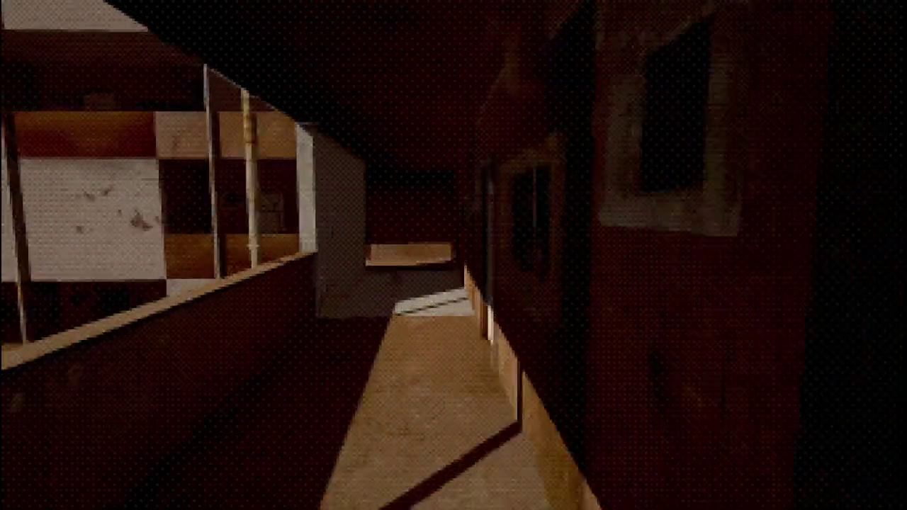
key("w")
key("w")
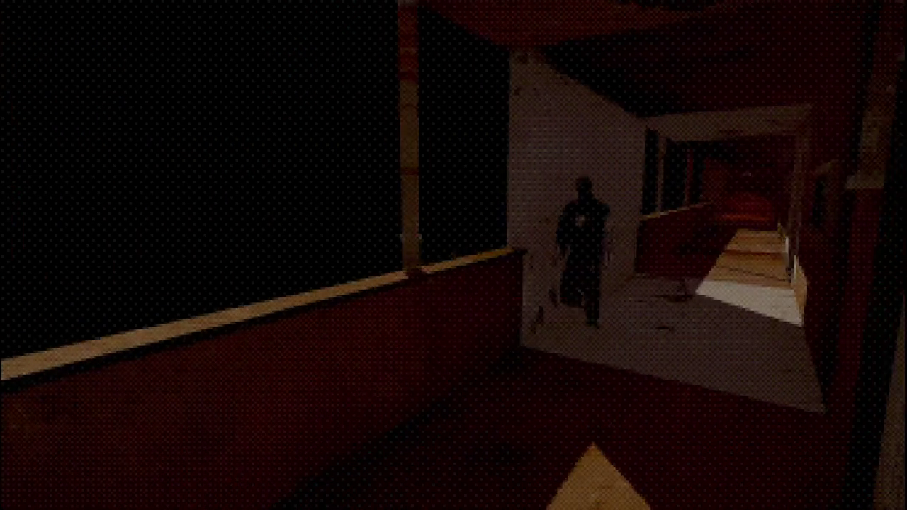
key("w")
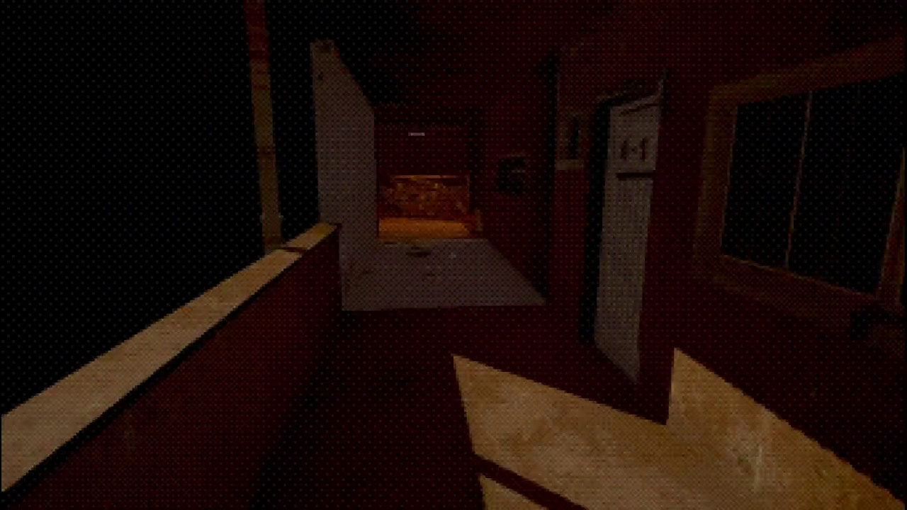
key("w")
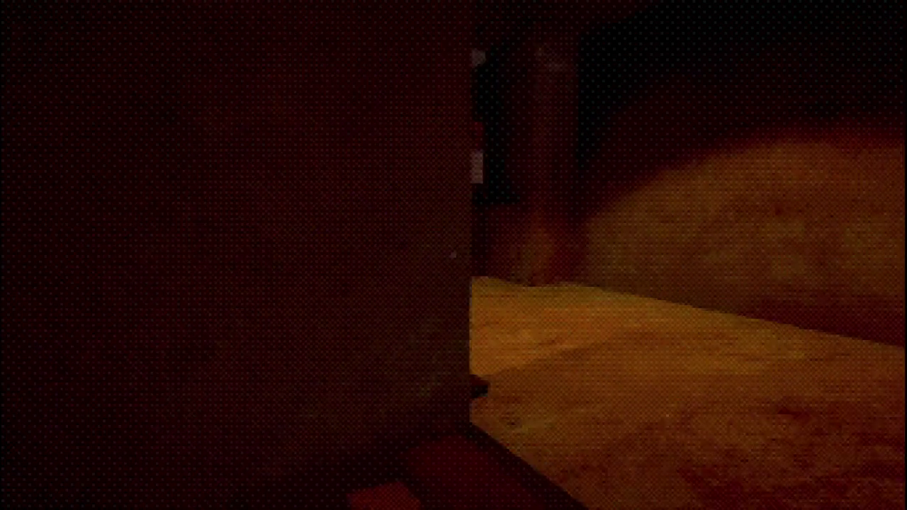
key("w")
key("w")
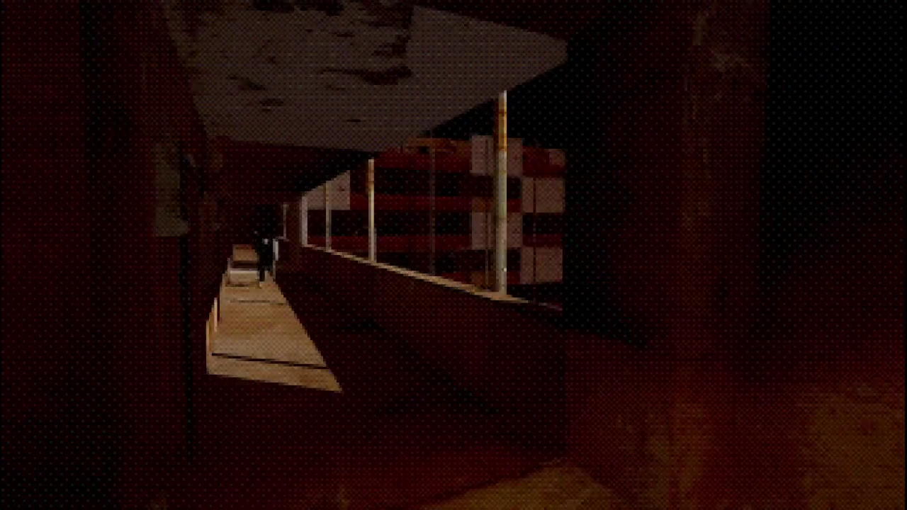
key("w")
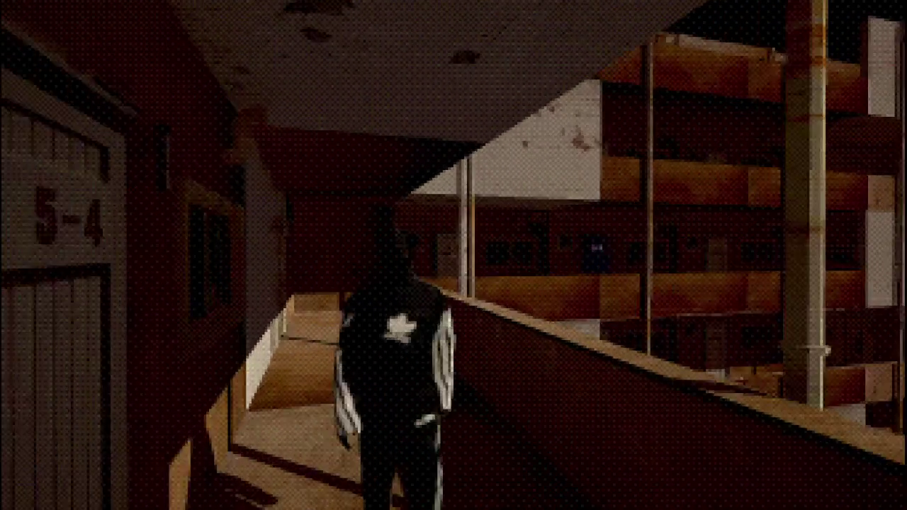
- Walk to door 5-6, knock, and close the face comparison, gaining a pair of lips
key("w")
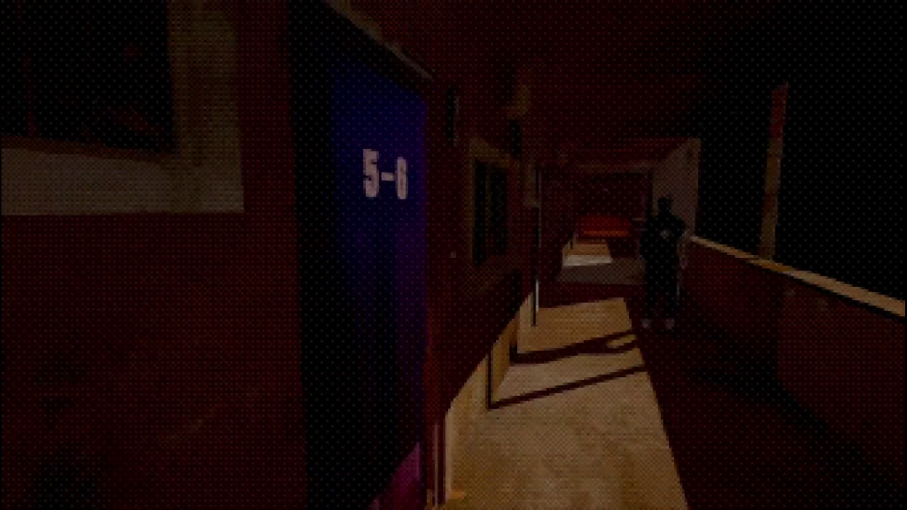
left_click(453, 255)
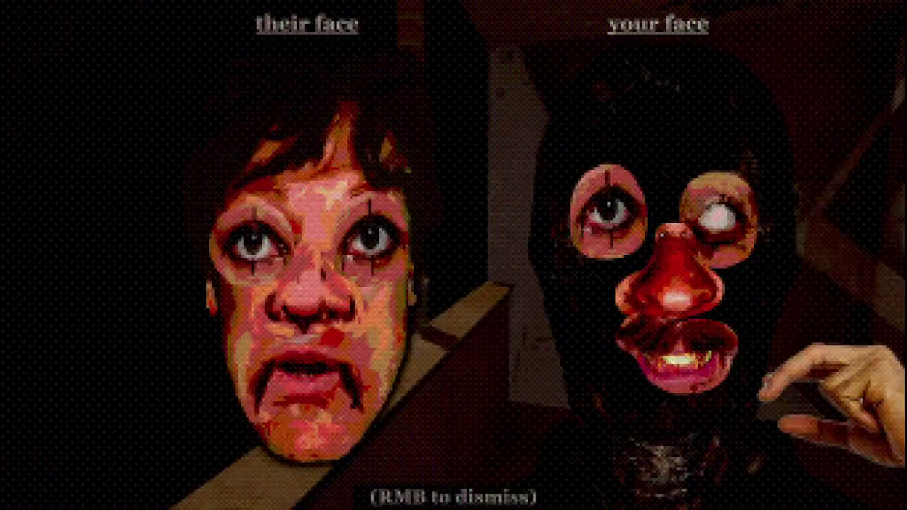
right_click(453, 255)
- Walk the corridor and balcony past doors 6-1 and 6-2, then dismiss the nose face comparison
key("w")
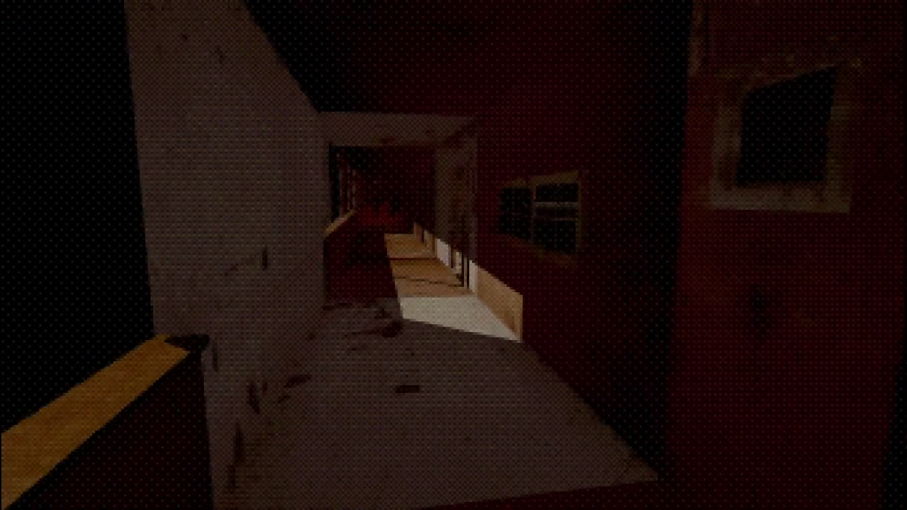
key("w")
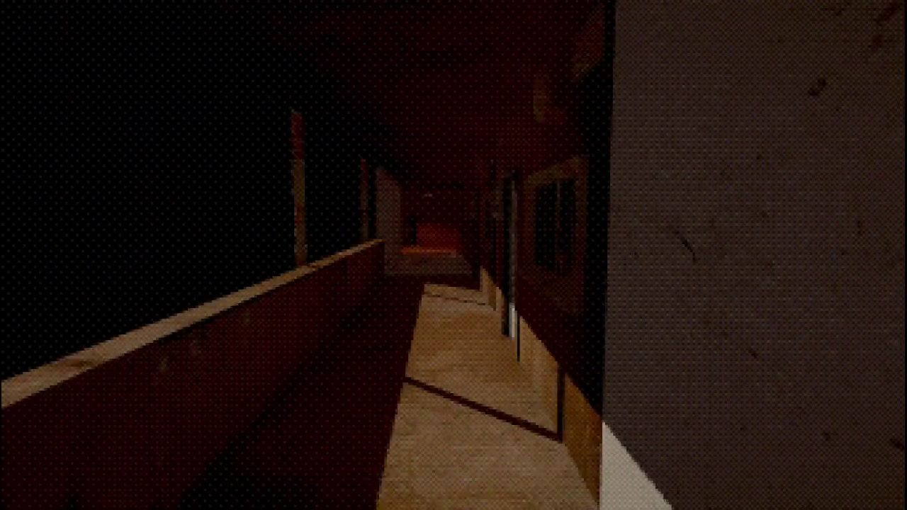
key("w")
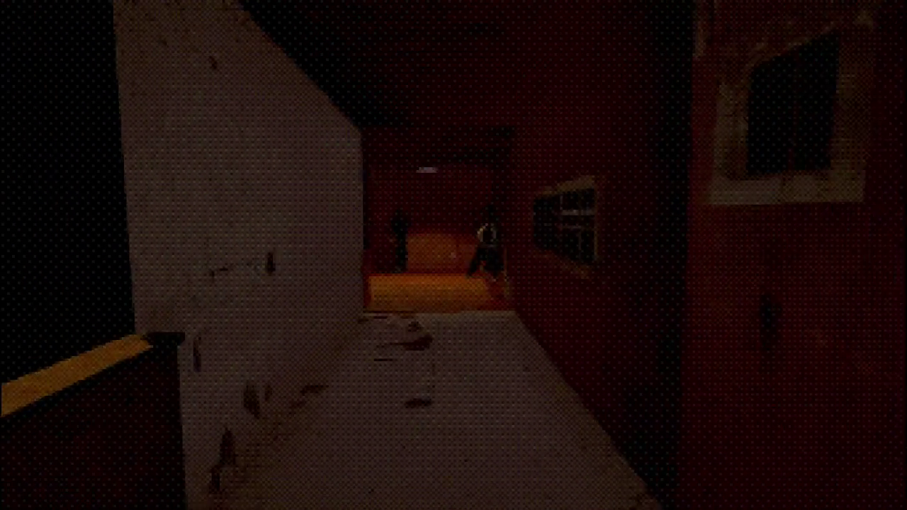
key("w")
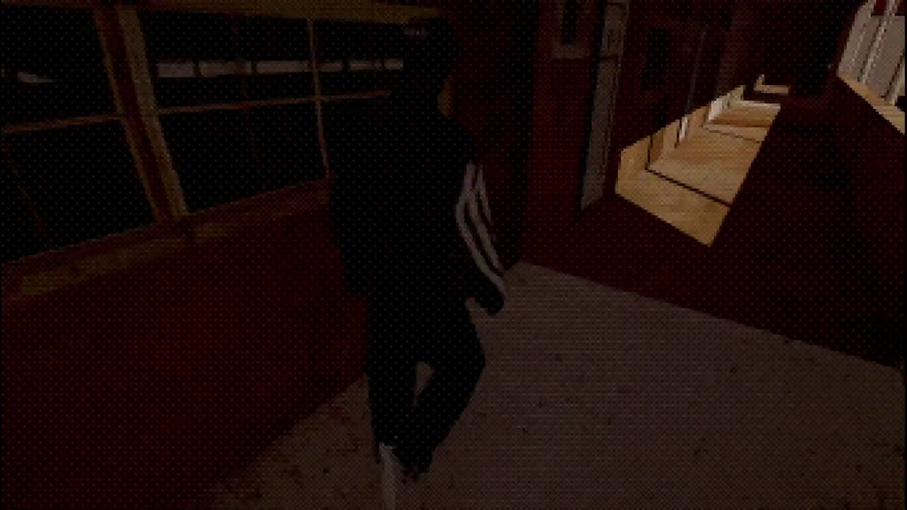
key("w")
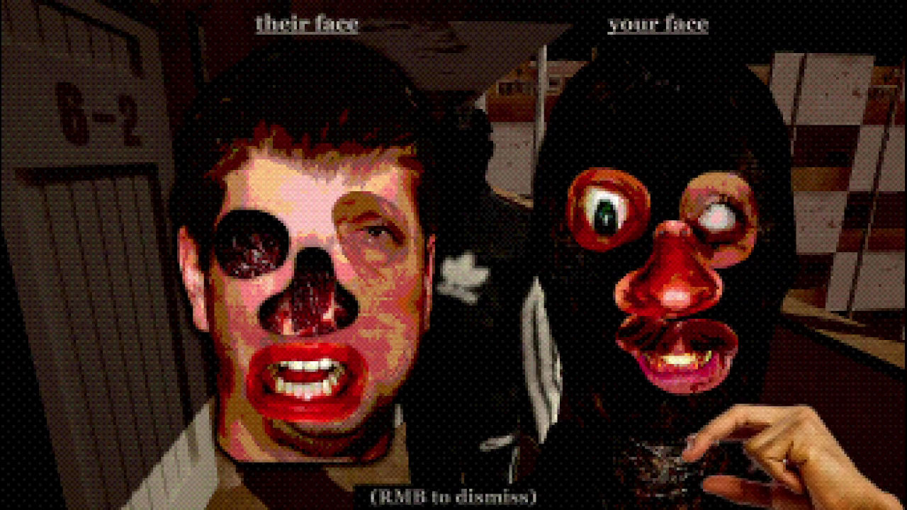
right_click(454, 255)
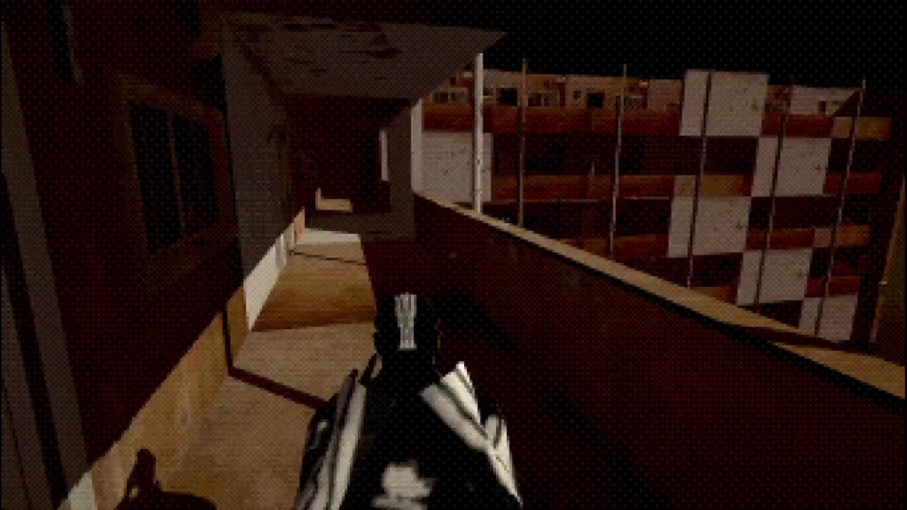
- Walk through the taped-off room and along the corridor to the staircase toward door 5-6
key("w")
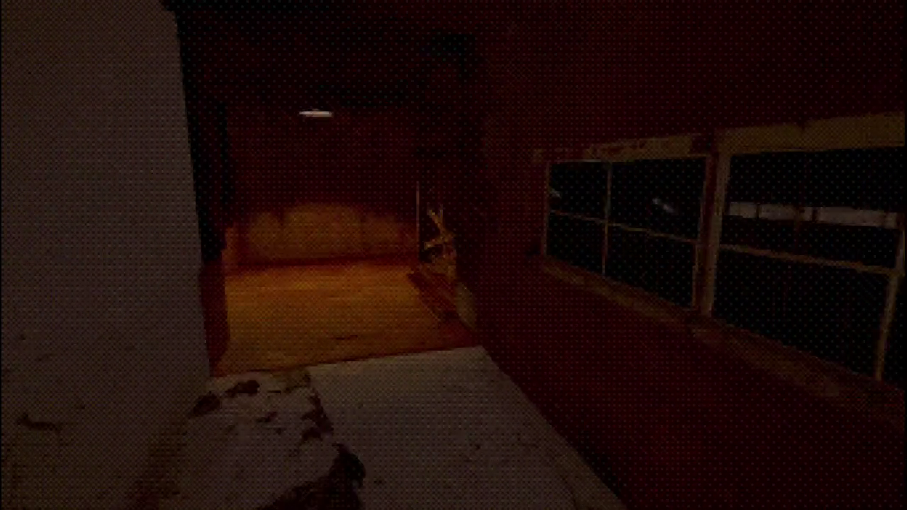
key("w")
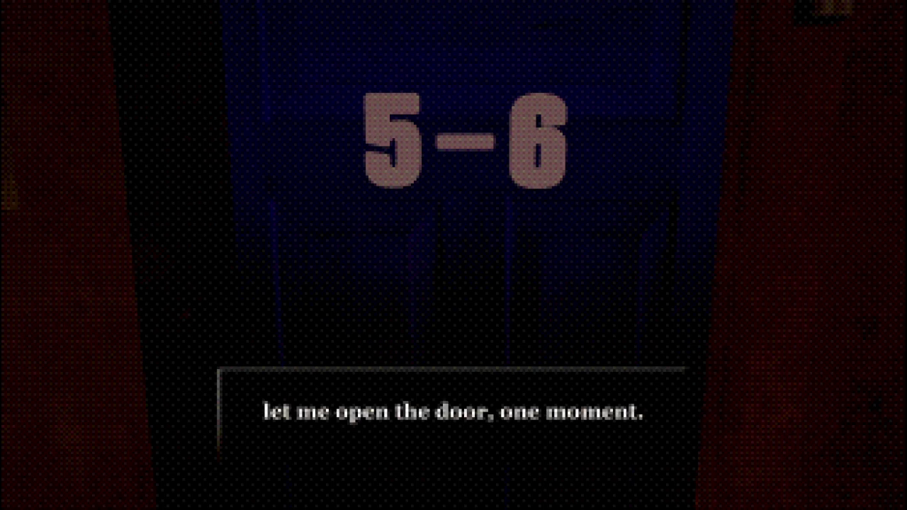
- Advance the door 5-6 dialogue until the occupant asks 'you're here to kill me aren't you?' and the face-swap begins
key("space")
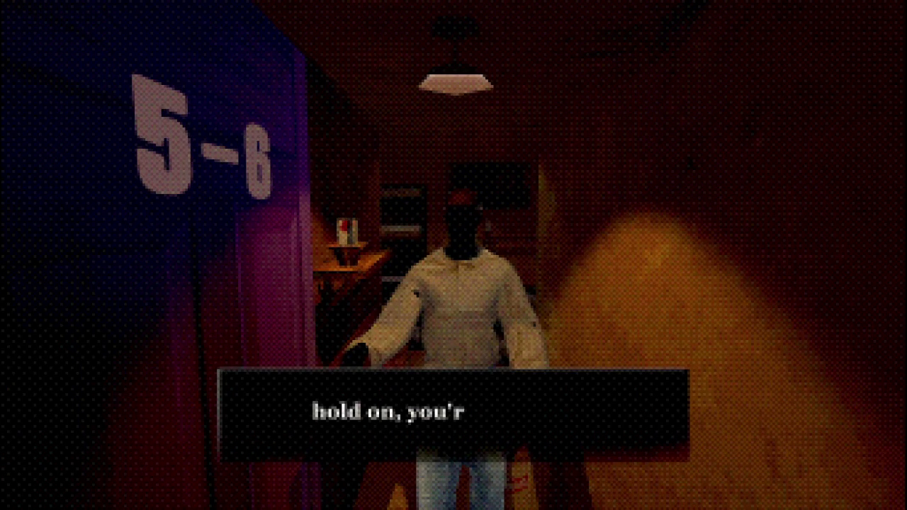
key("space")
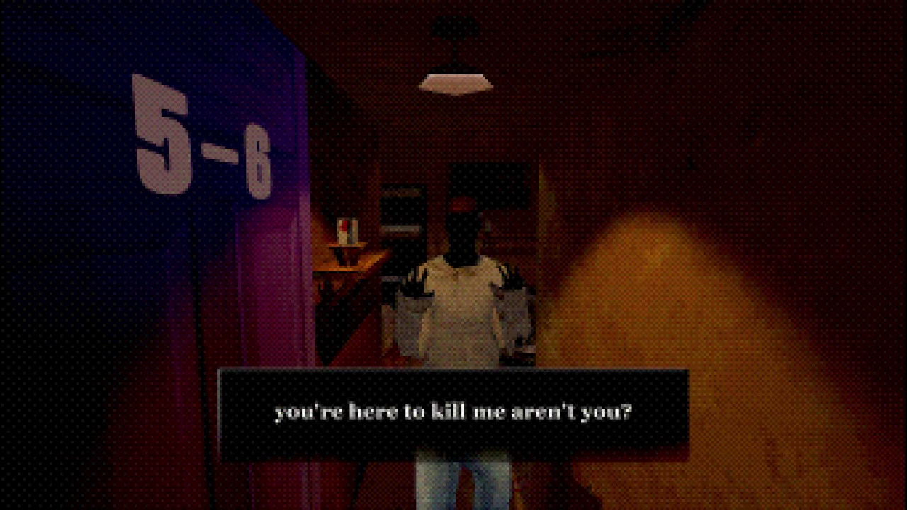
key("space")
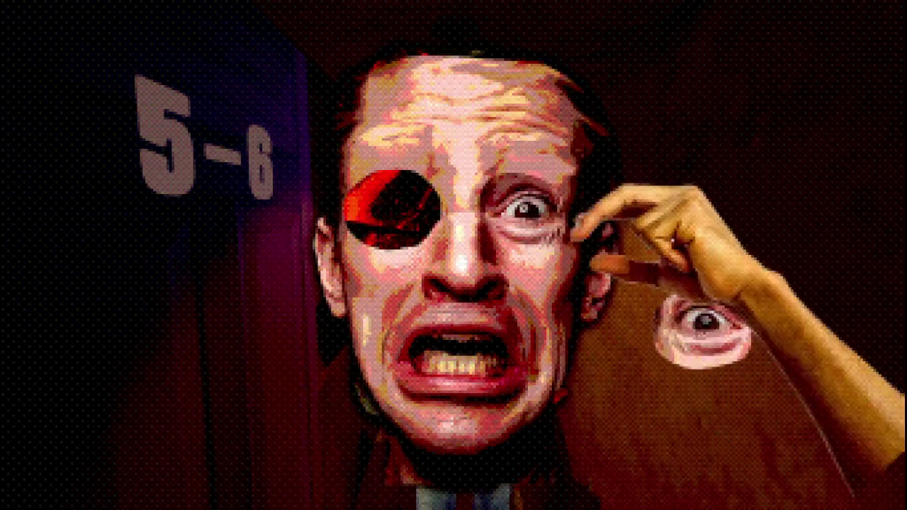
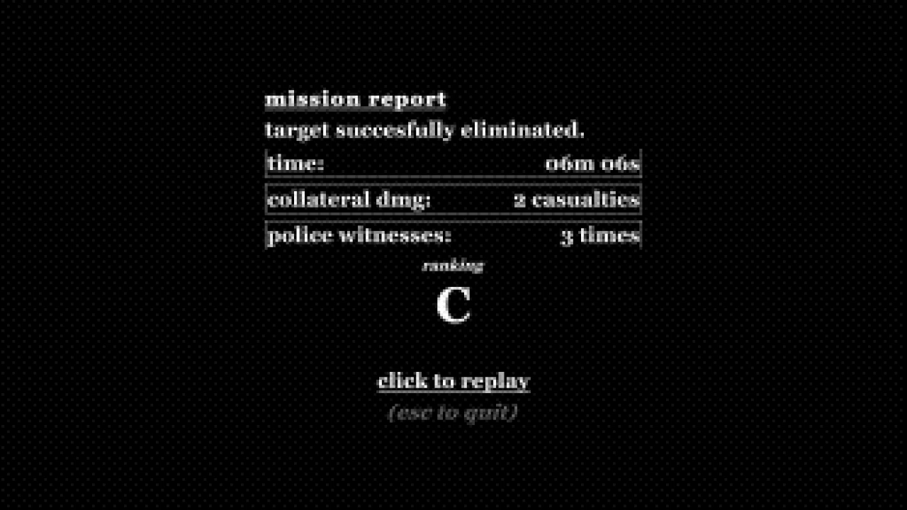
- Replay the mission from the C-ranked report and walk the balcony until the briefing appears
left_click(453, 380)
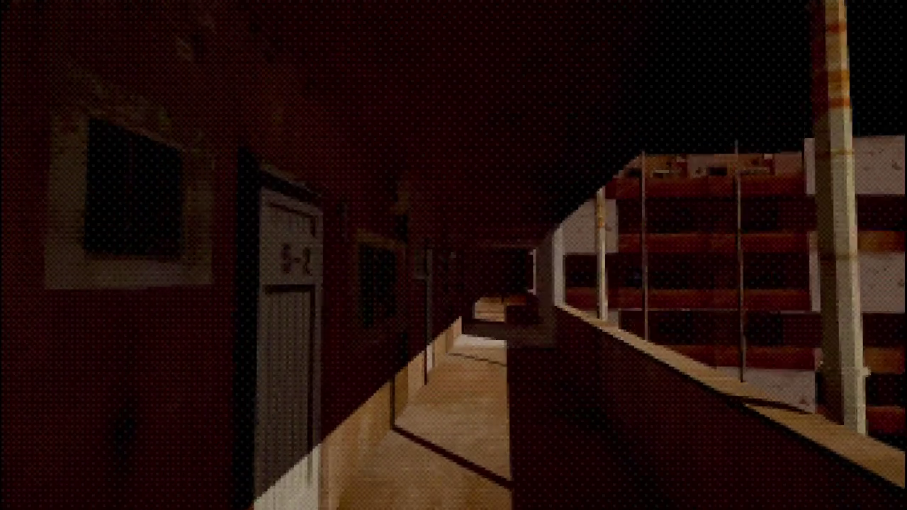
key("w")
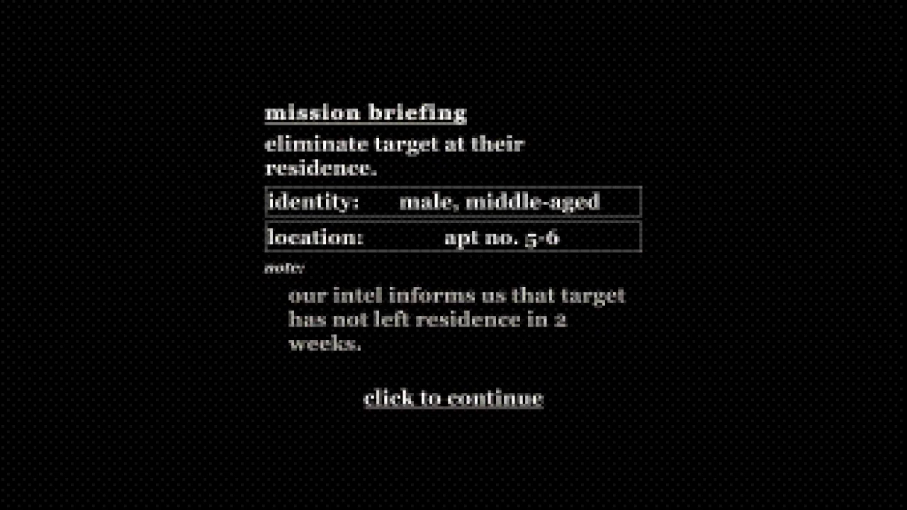
- Dismiss the briefing, walk to door 5-6, knock, and finish the refusal dialogue
left_click(454, 397)
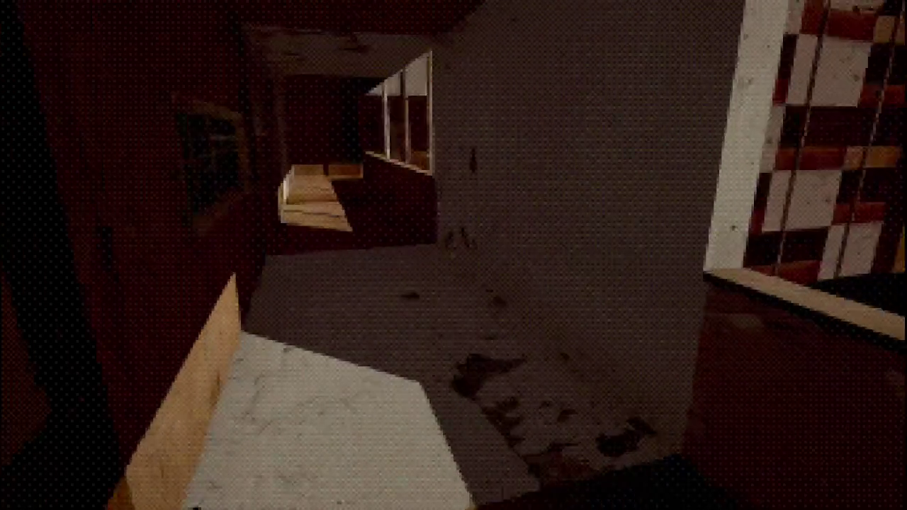
key("w")
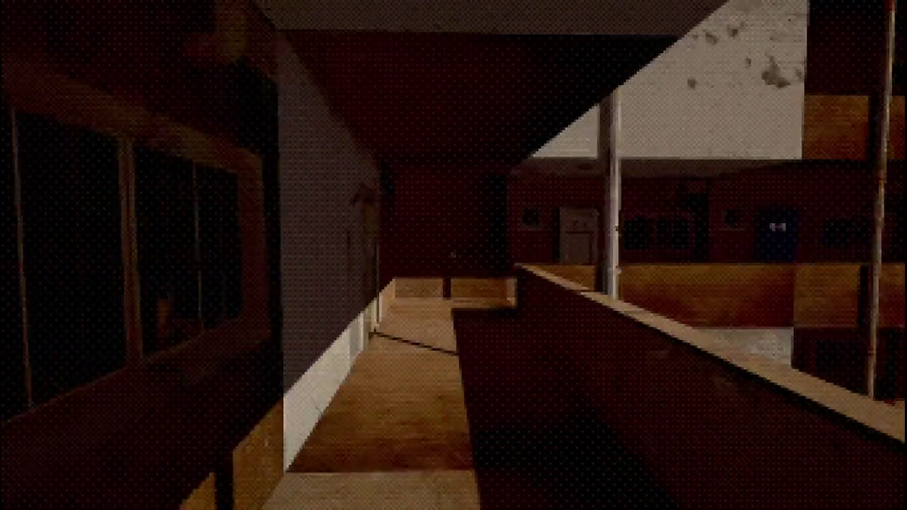
key("w")
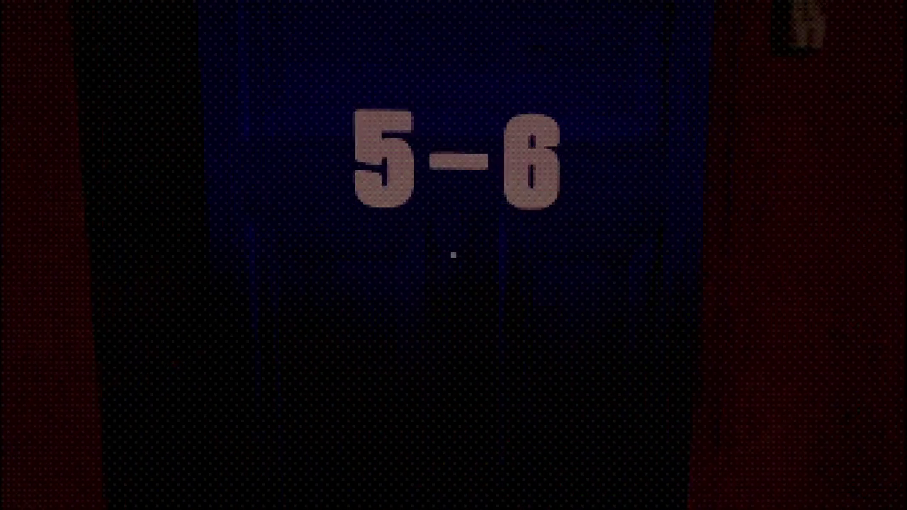
left_click(453, 255)
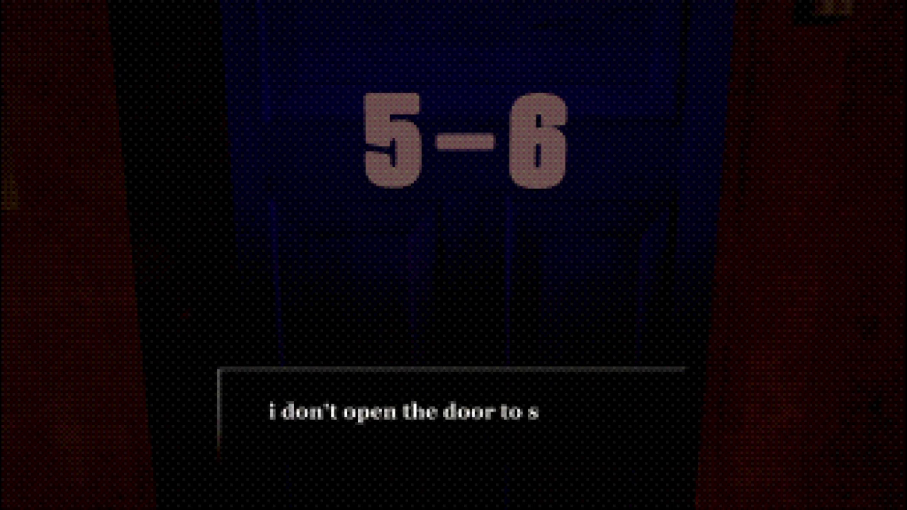
left_click(453, 255)
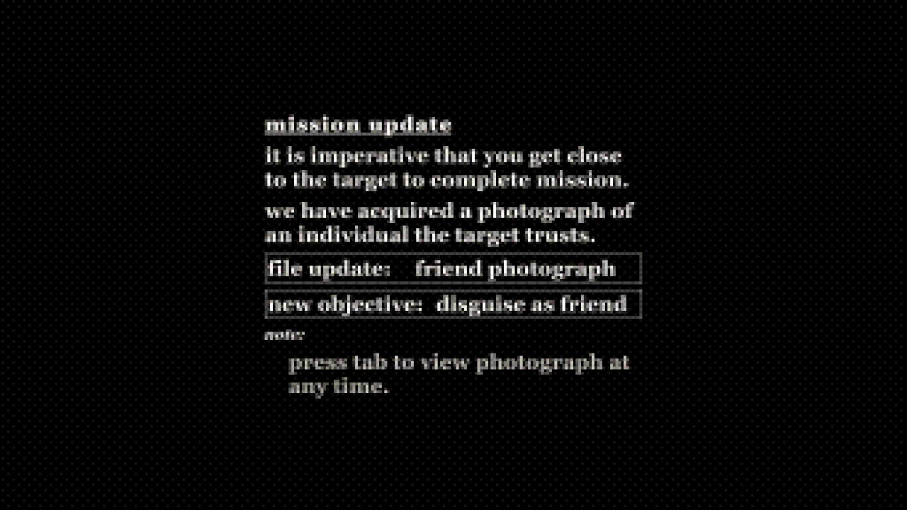
- Continue past the mission update to show the friend's photo beside your face
left_click(453, 413)
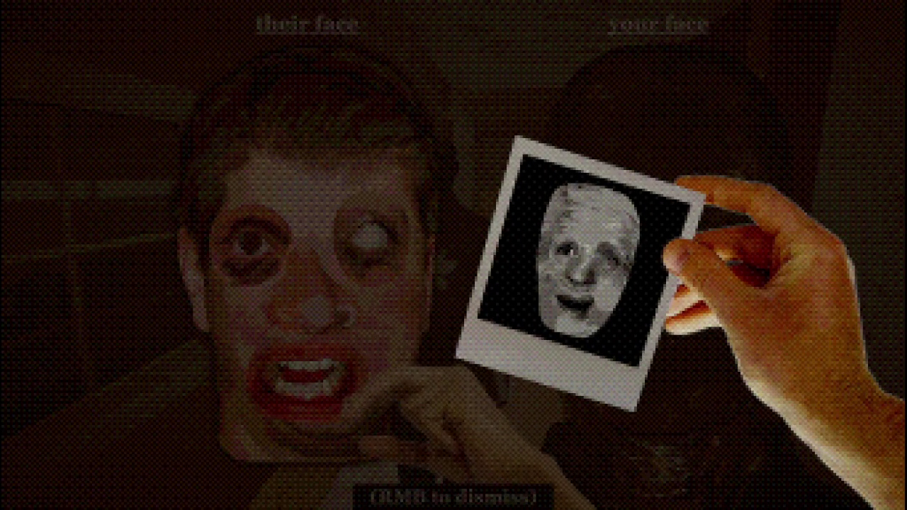
- Dismiss the repeated face-comparison screens to return to the balcony corridor
right_click(453, 255)
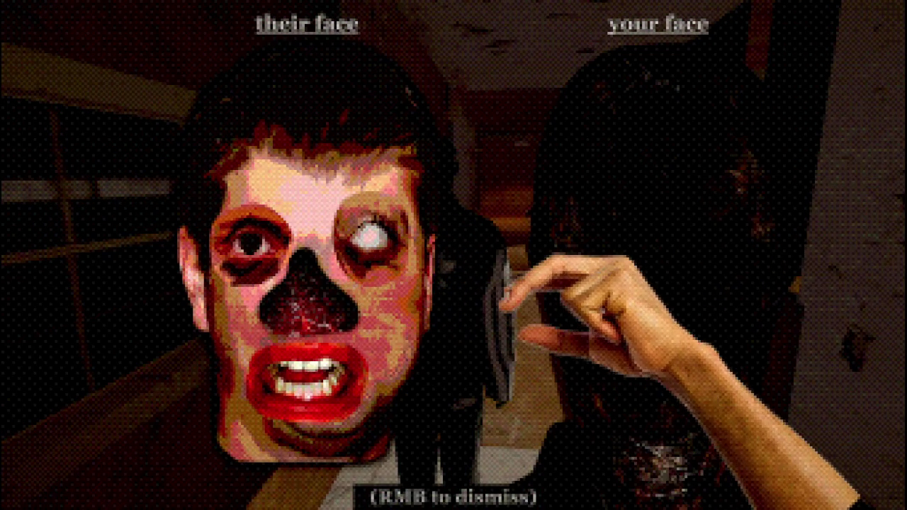
right_click(453, 255)
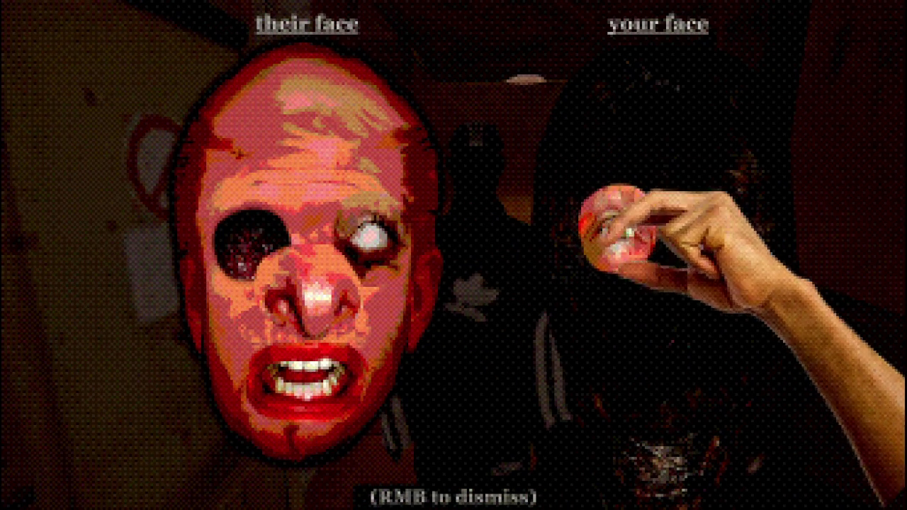
right_click(453, 255)
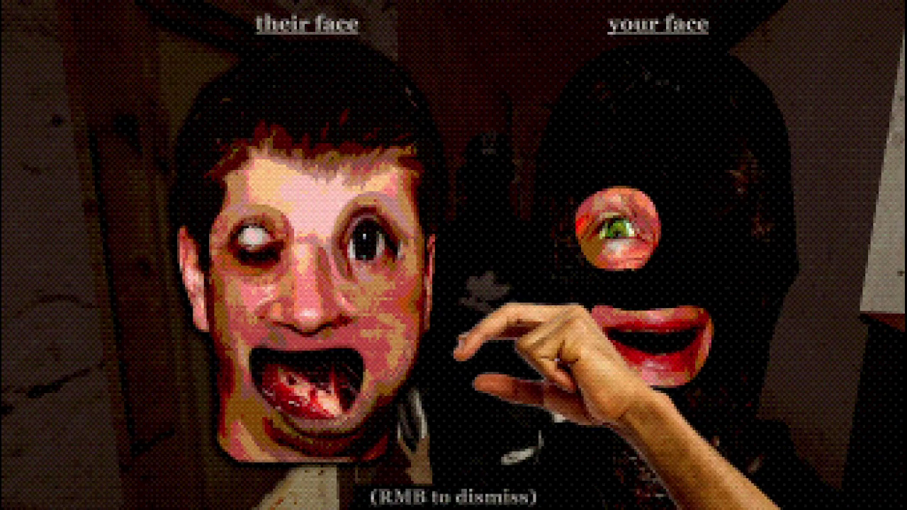
right_click(454, 255)
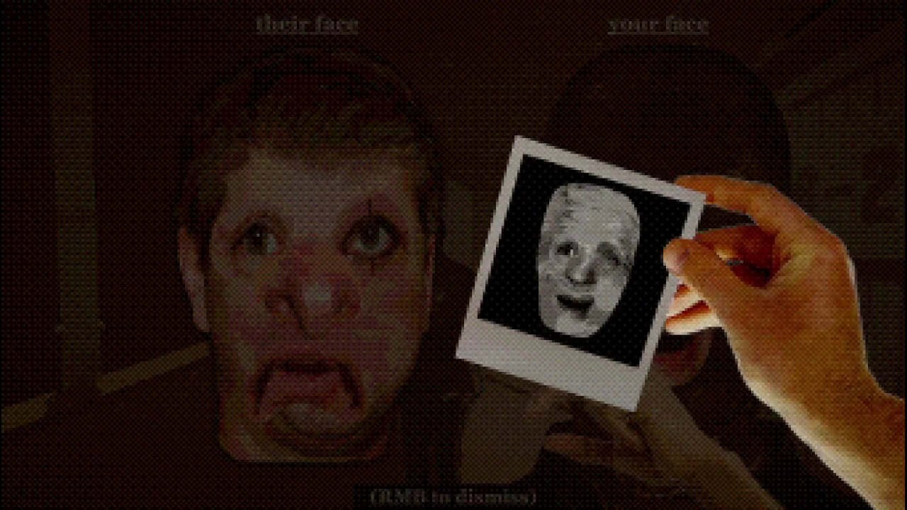
right_click(453, 255)
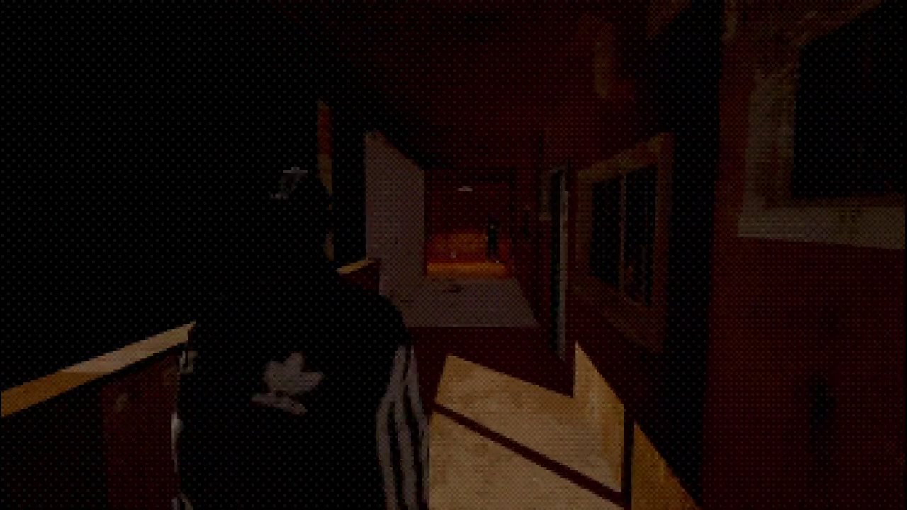
- Walk down the corridor and compare the masked figure's face with yours
key("w")
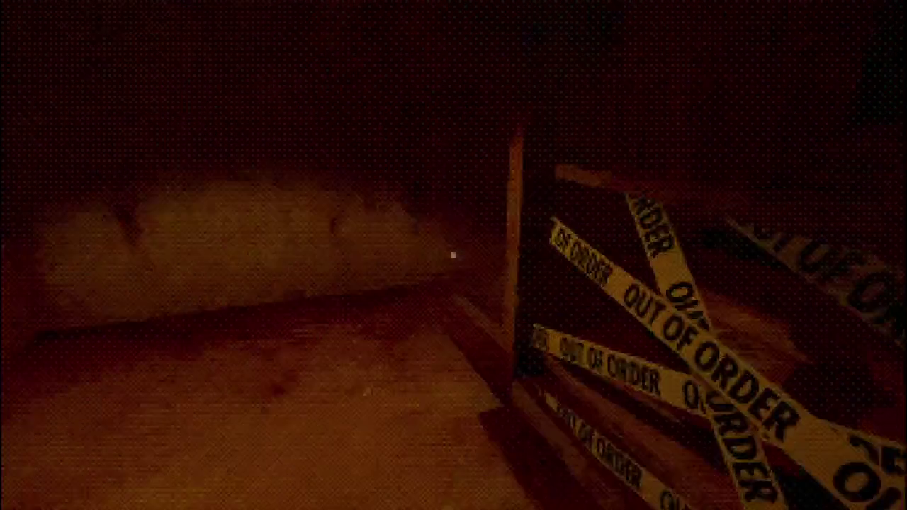
left_click(454, 255)
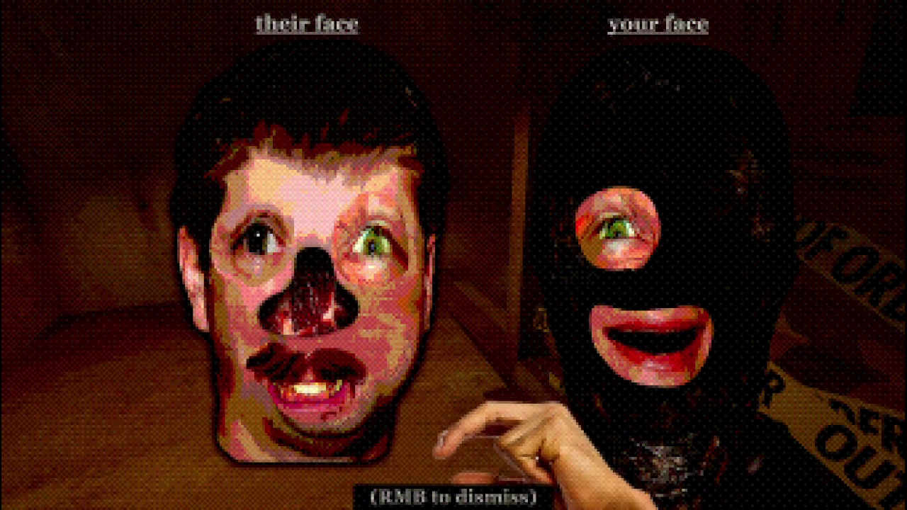
right_click(453, 255)
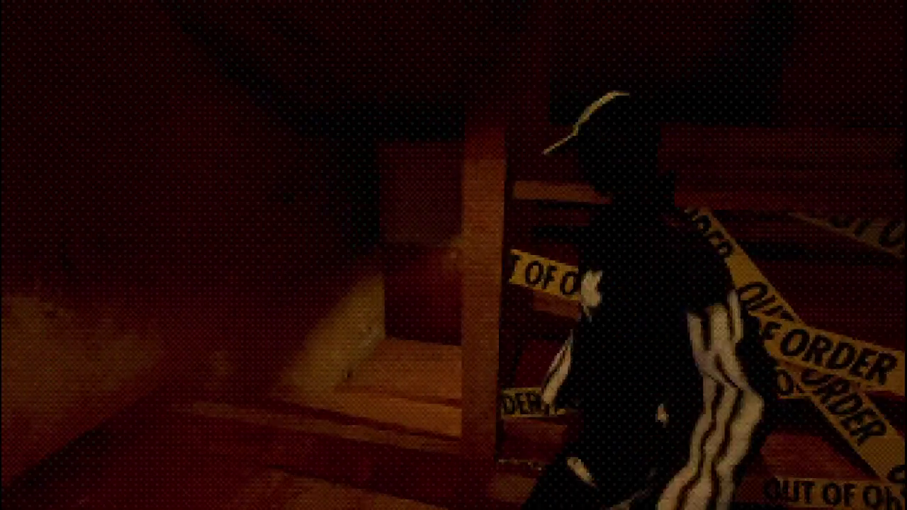
- Follow the figure along the outdoor walkway past door B-5 toward the OUT OF ORDER opening
key("w")
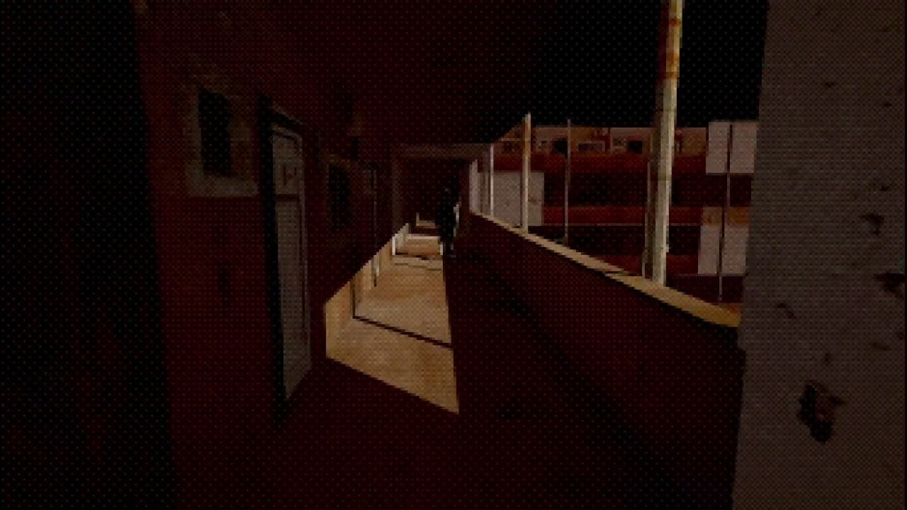
key("w")
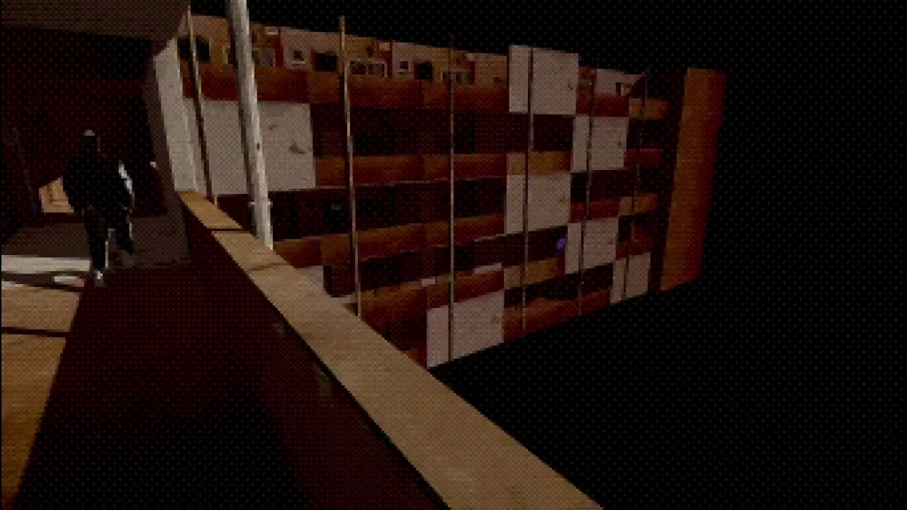
key("w")
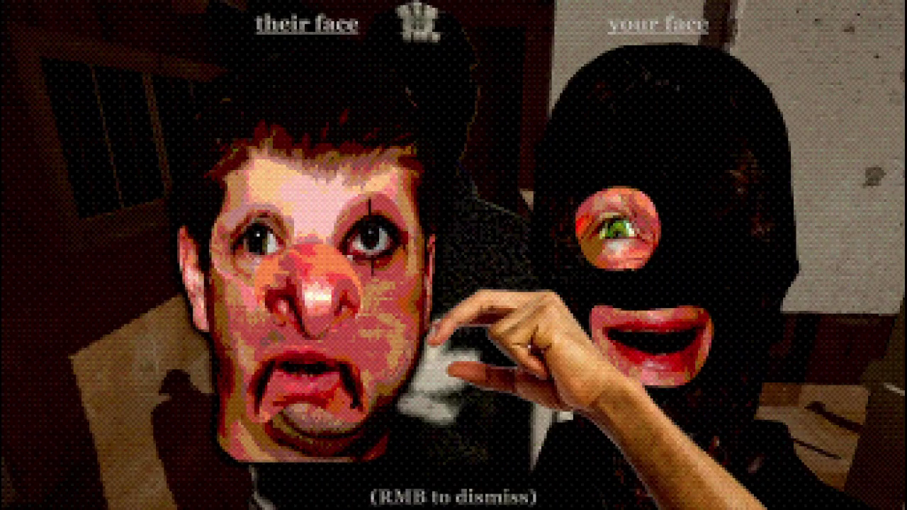
right_click(454, 255)
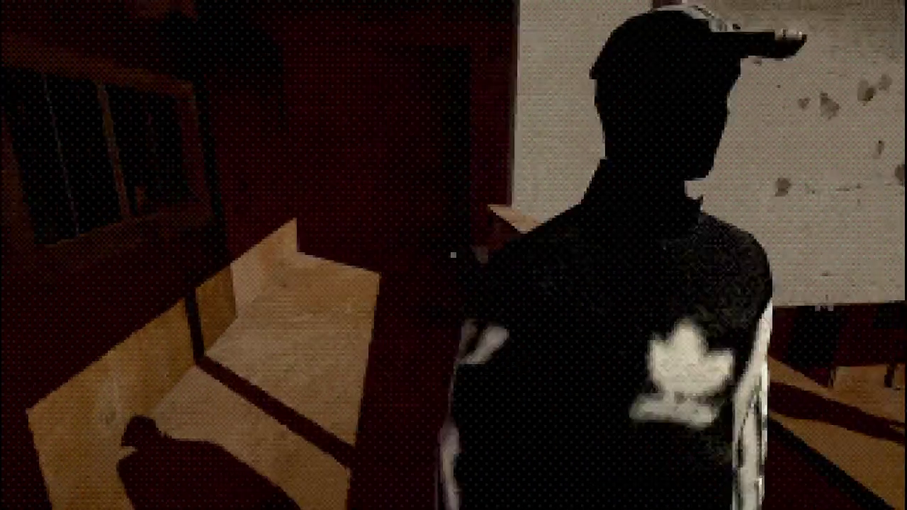
key("w")
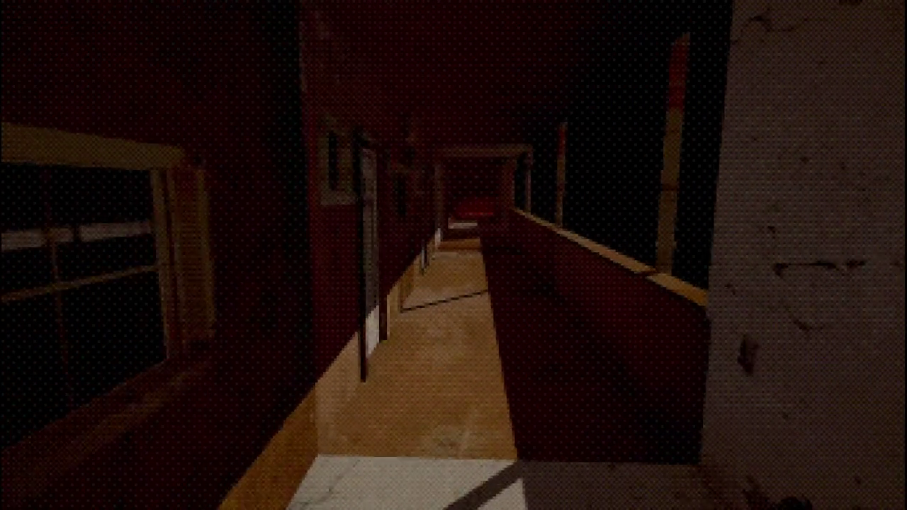
key("w")
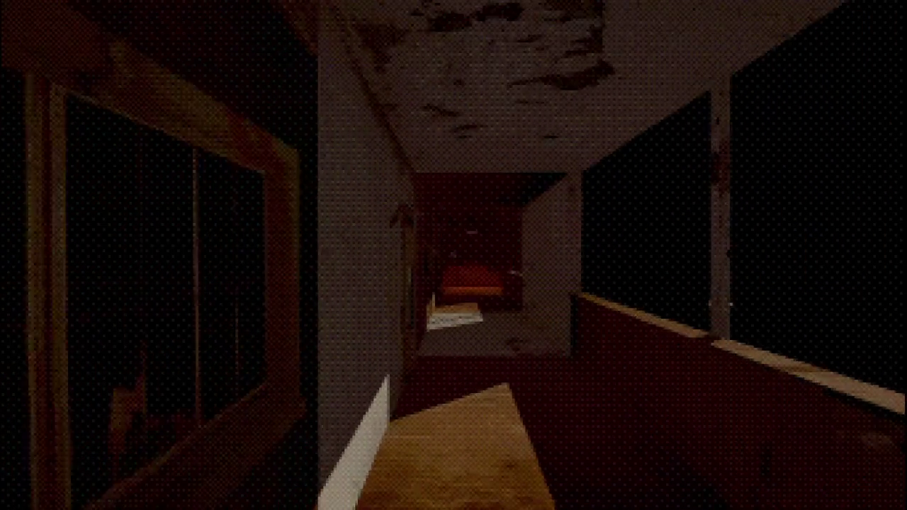
key("w")
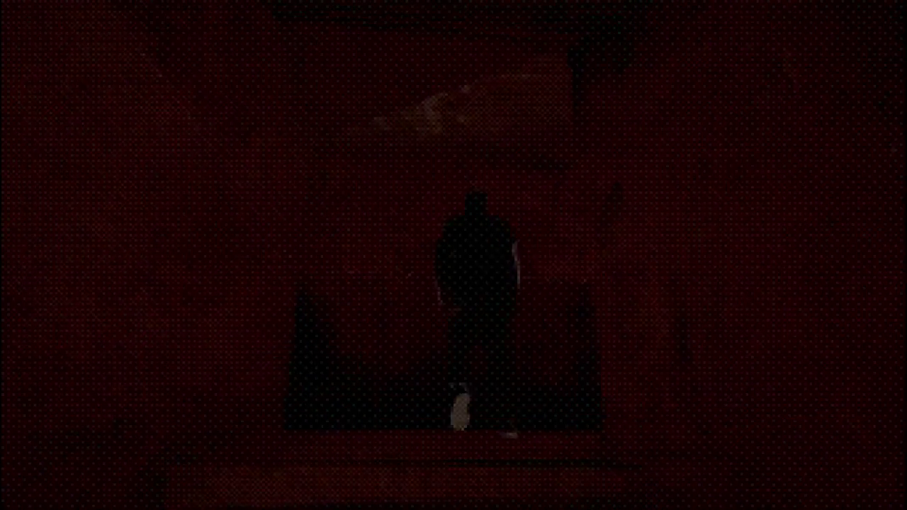
- Descend the dark stairwell, catch up to the figure ahead, and compare faces
key("w")
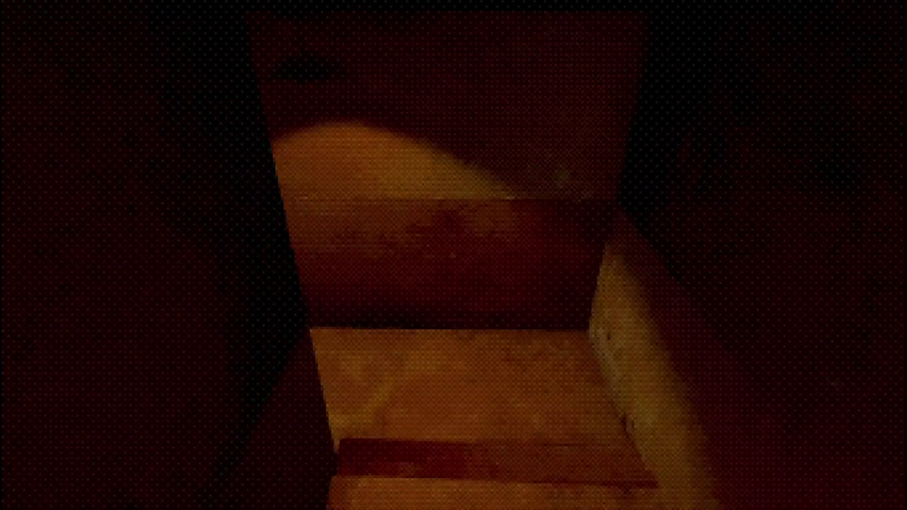
key("w")
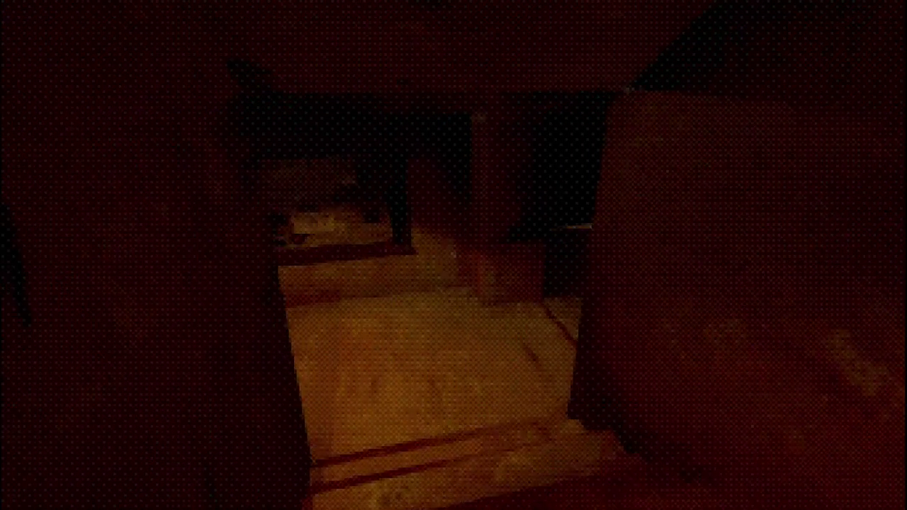
key("w")
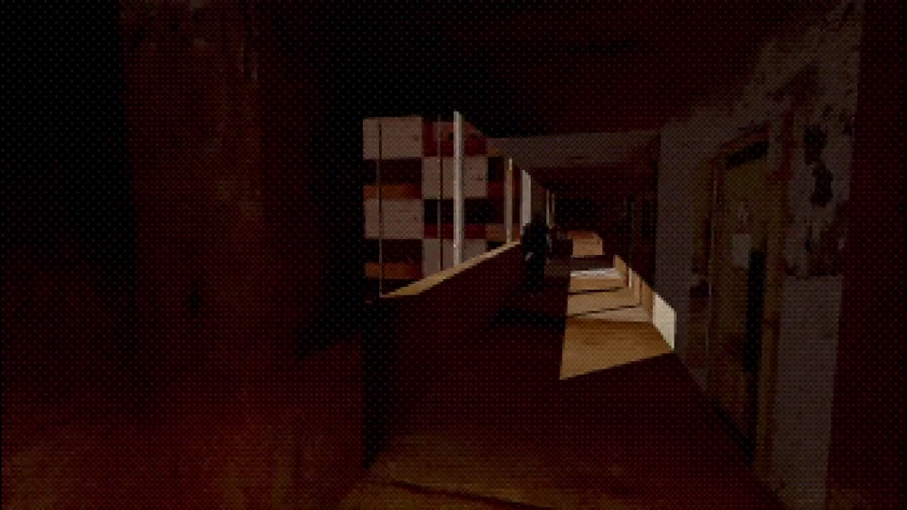
key("w")
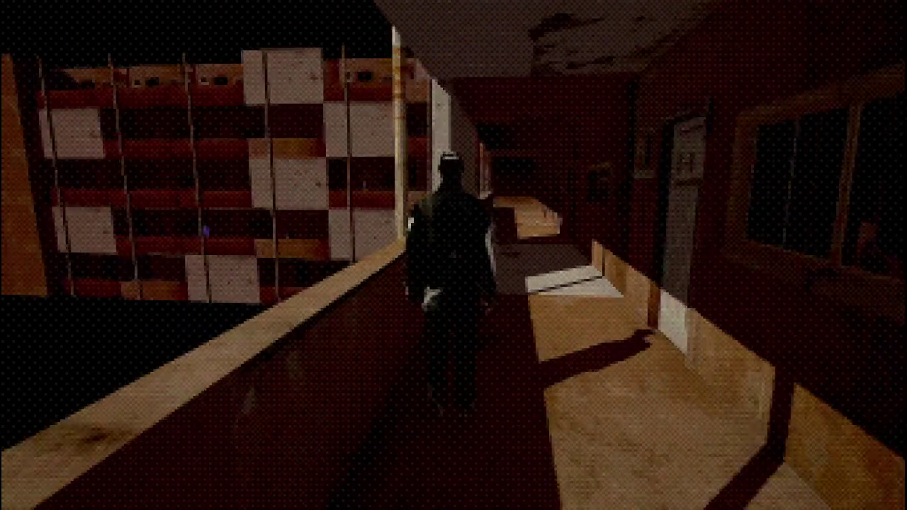
left_click(453, 255)
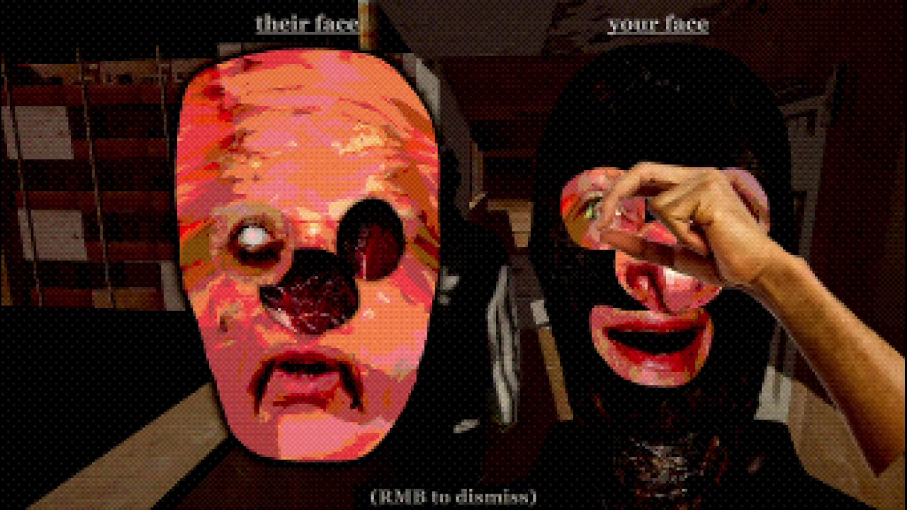
right_click(453, 255)
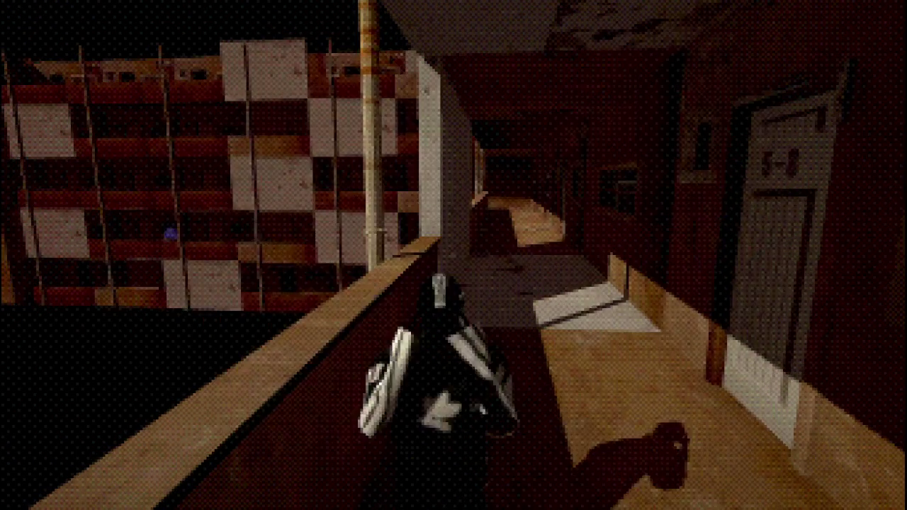
- Walk into the corridor, dismissing further face comparisons with passing residents
key("w")
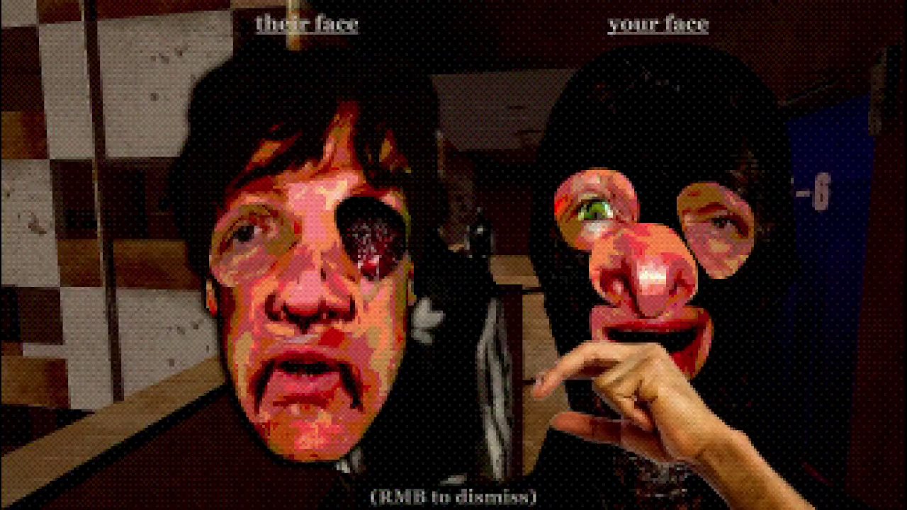
right_click(453, 255)
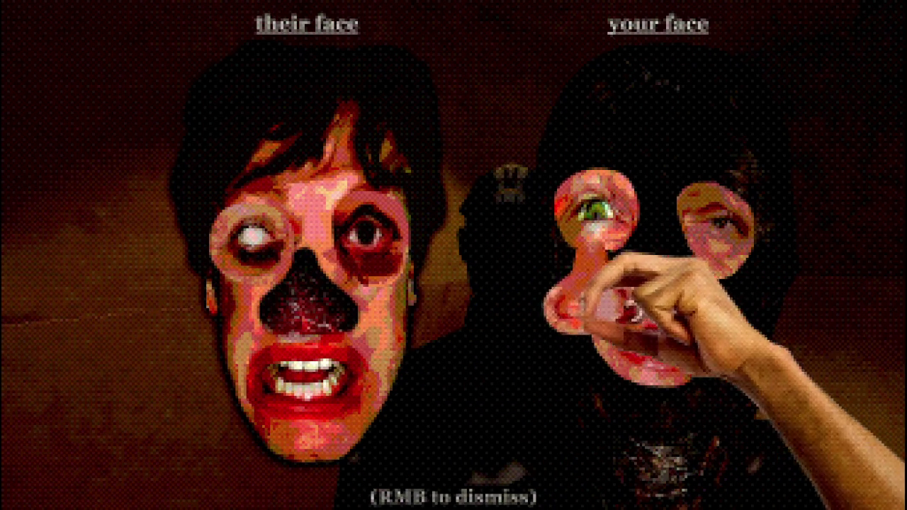
right_click(453, 255)
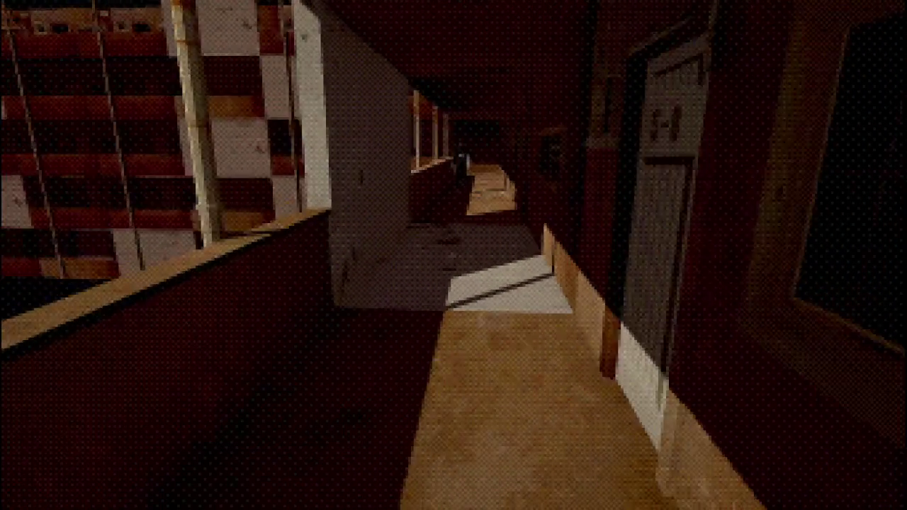
- Walk the balcony toward door 5-6, comparing faces with the approaching resident
key("w")
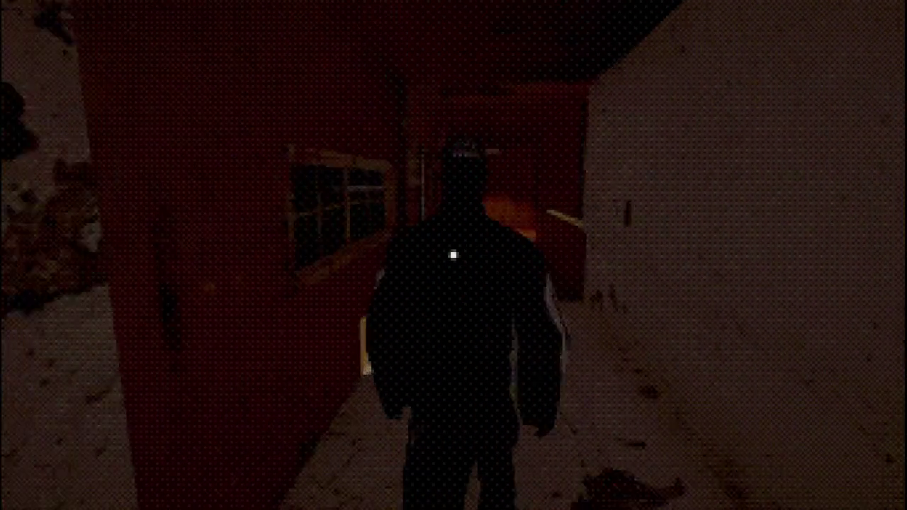
left_click(454, 251)
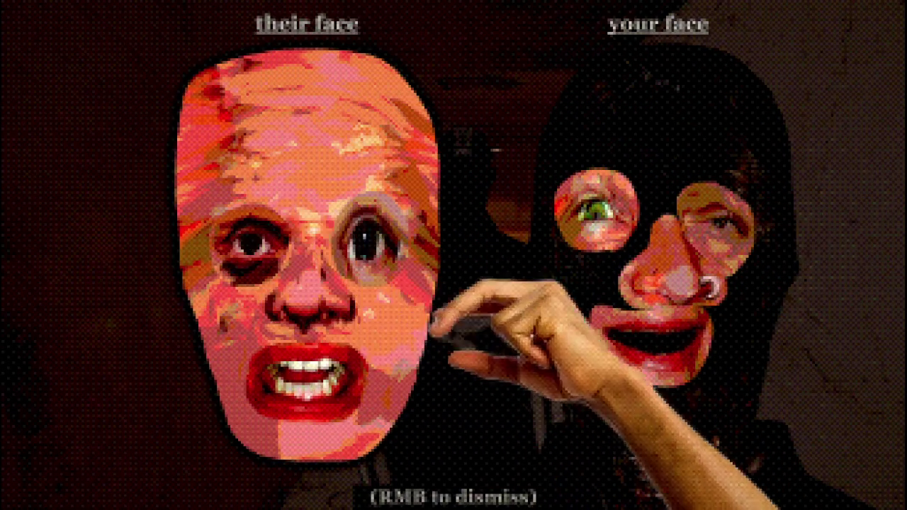
right_click(453, 250)
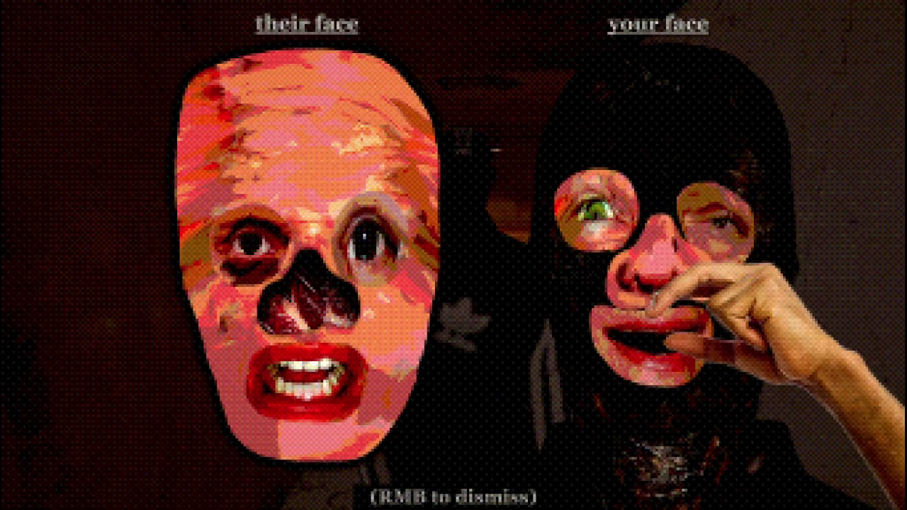
right_click(453, 251)
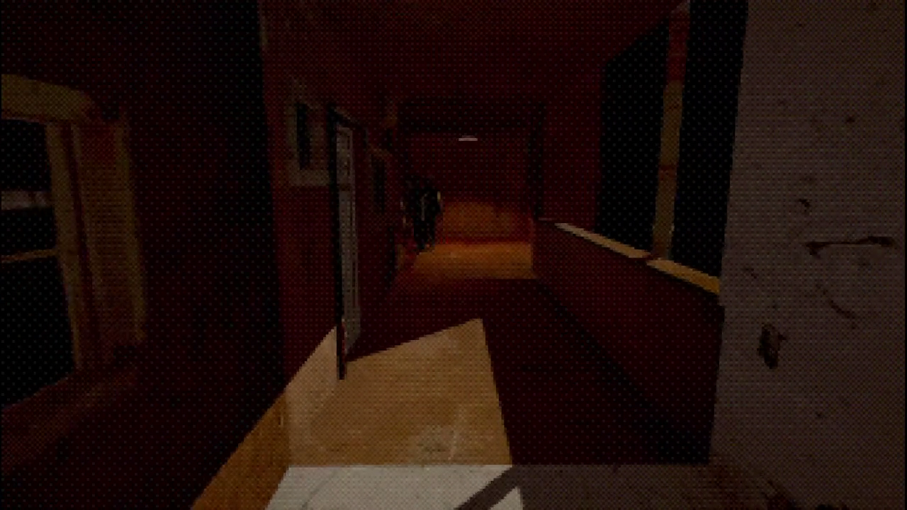
key("w")
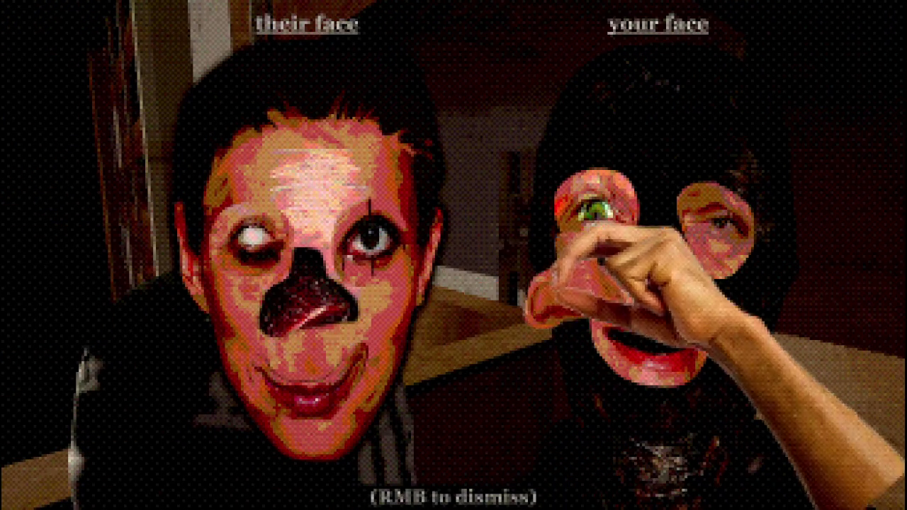
- Dismiss the face screen, step forward, and knock on door 5-6
right_click(454, 255)
key("w")
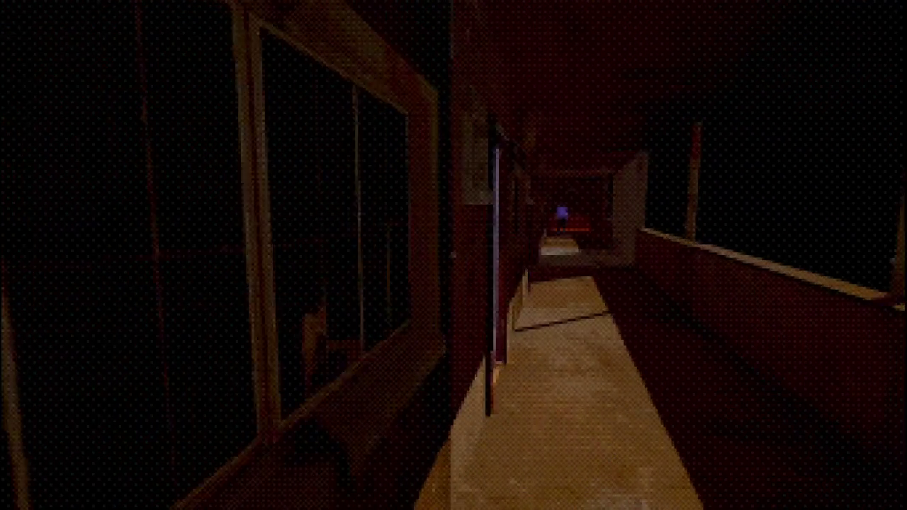
left_click(453, 255)
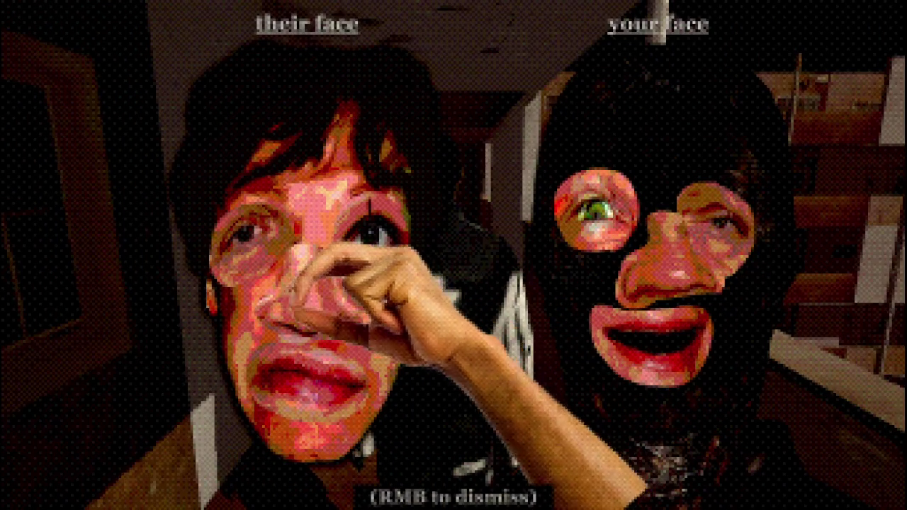
- Dismiss both residents' face comparisons to reach the walkway by door 5-2
right_click(453, 255)
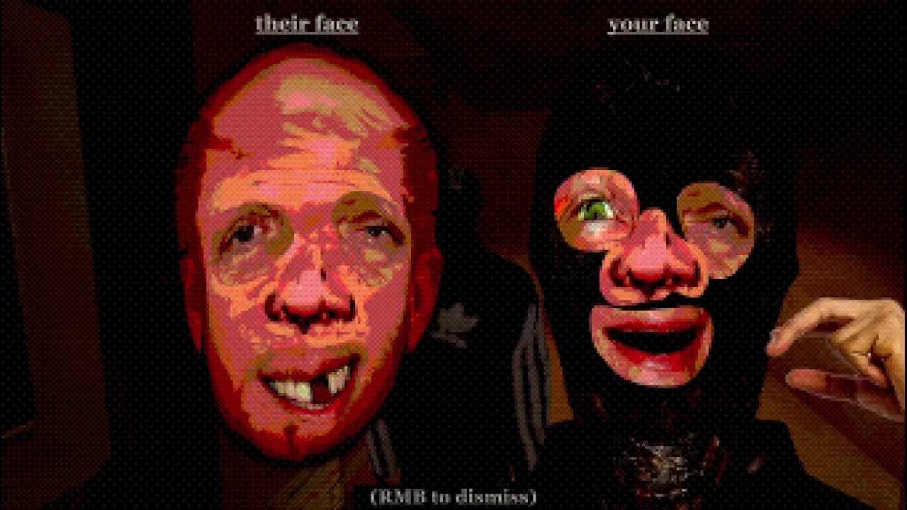
right_click(454, 255)
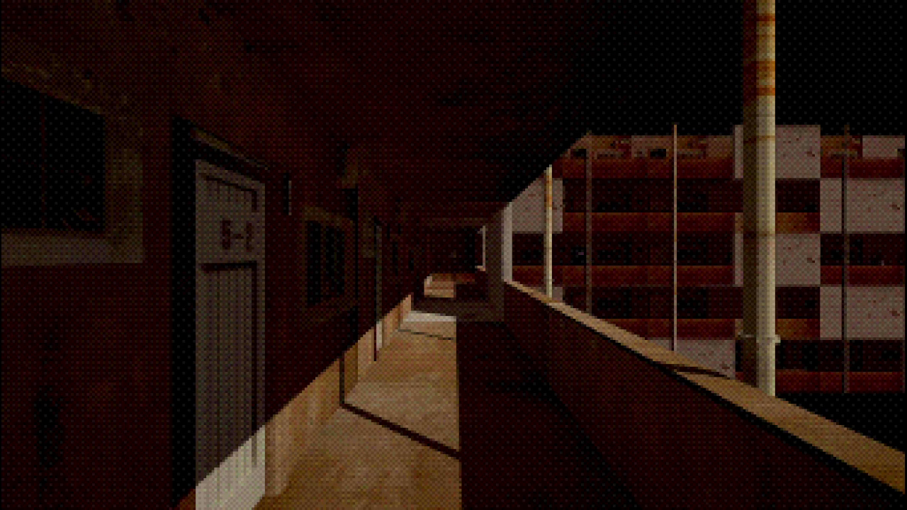
- Walk past doors 5-2 to 5-5, knock on door 5-6, then continue toward door 5-8
key("w")
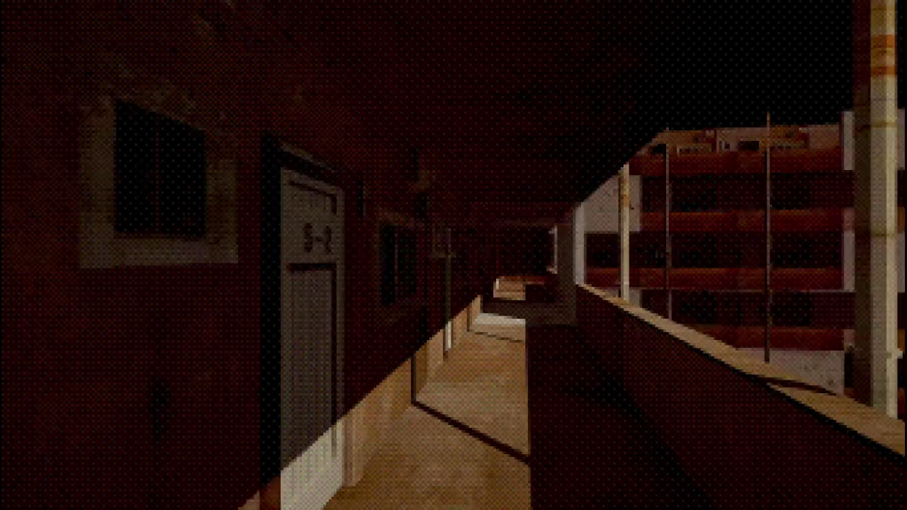
key("w")
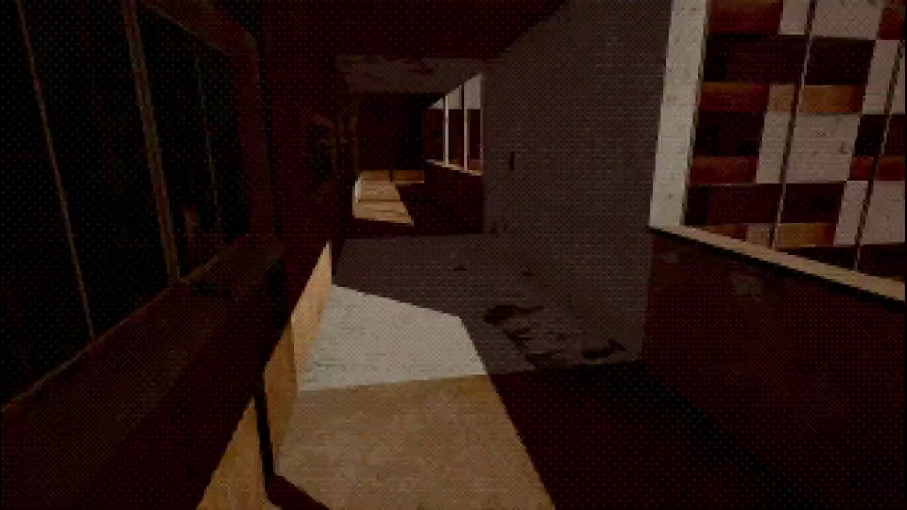
key("w")
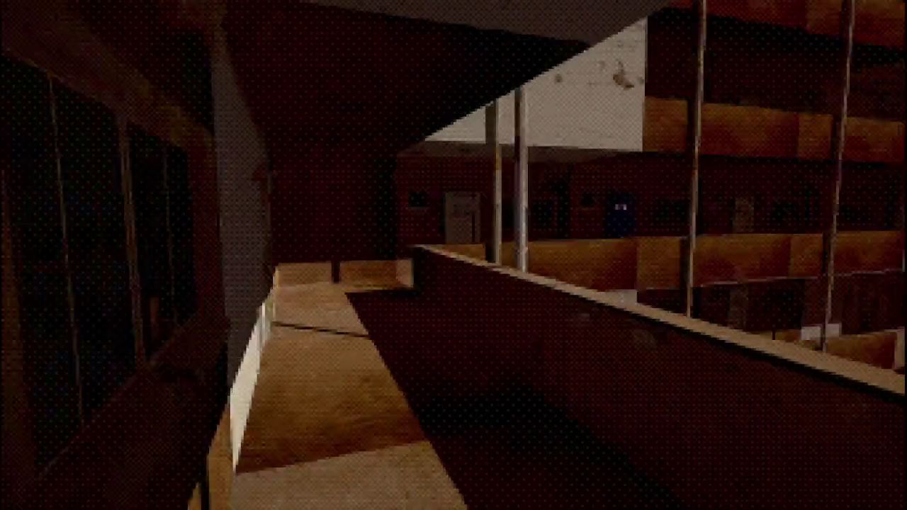
key("w")
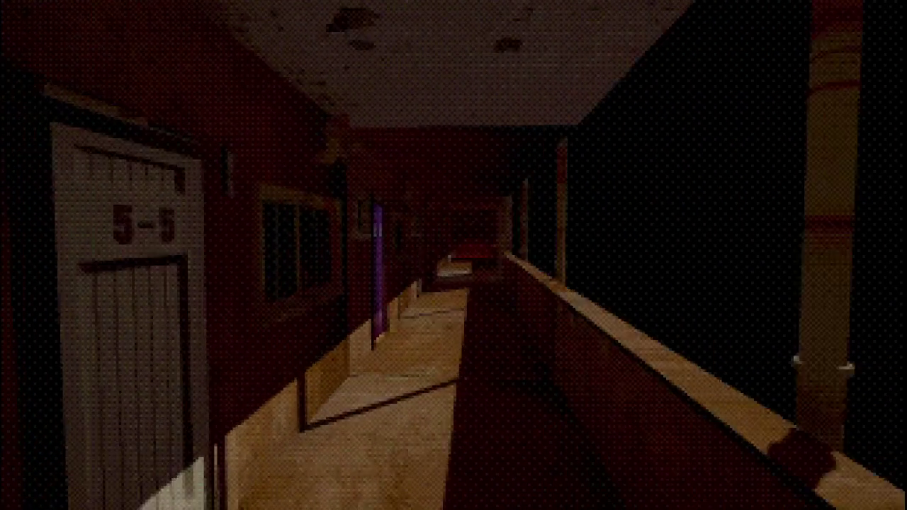
key("e")
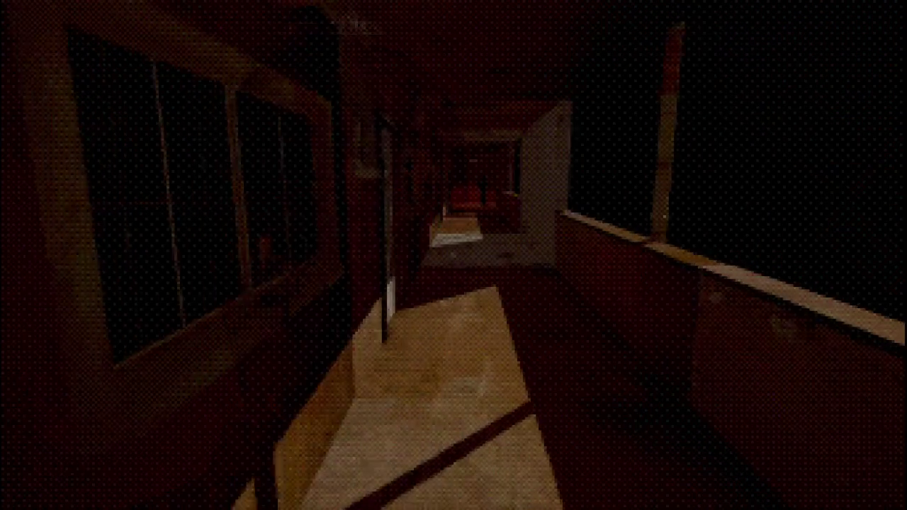
key("w")
key("w")
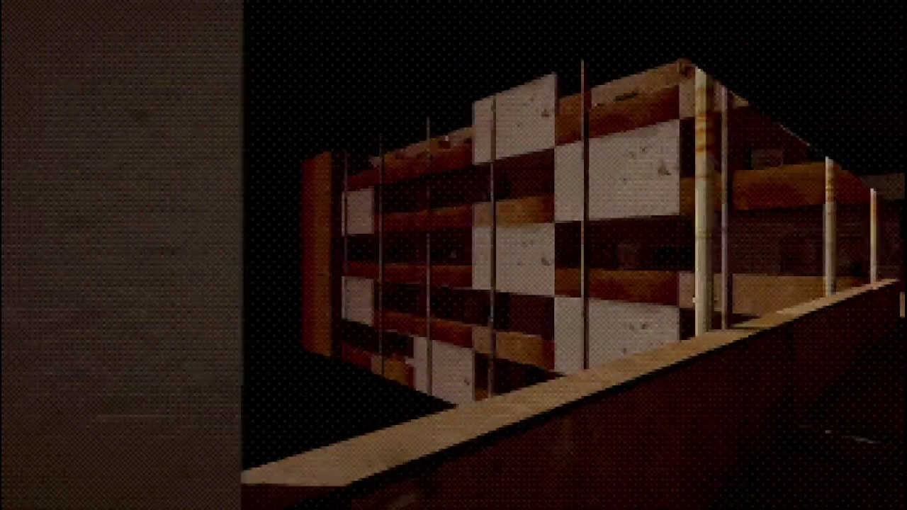
key("w")
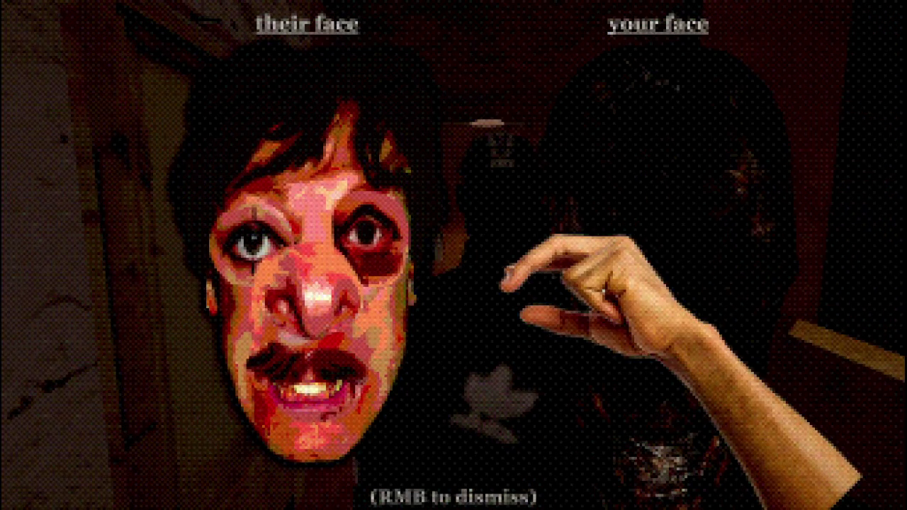
- Clear the open comparisons, then compare faces twice with the passing figure heading toward door 4-6
right_click(453, 255)
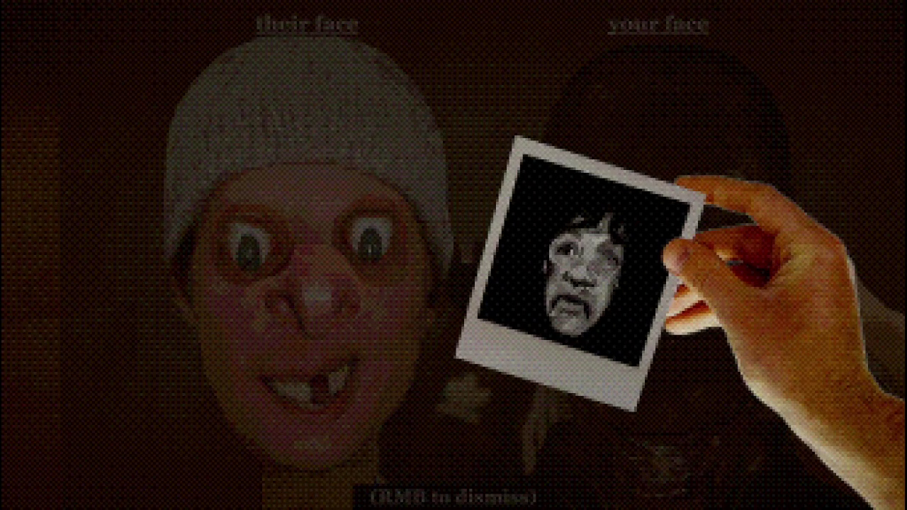
right_click(453, 255)
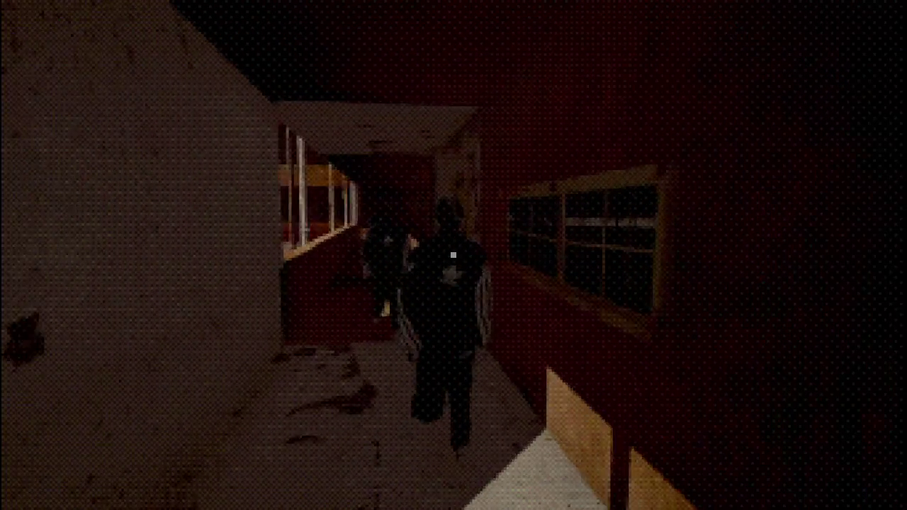
left_click(453, 255)
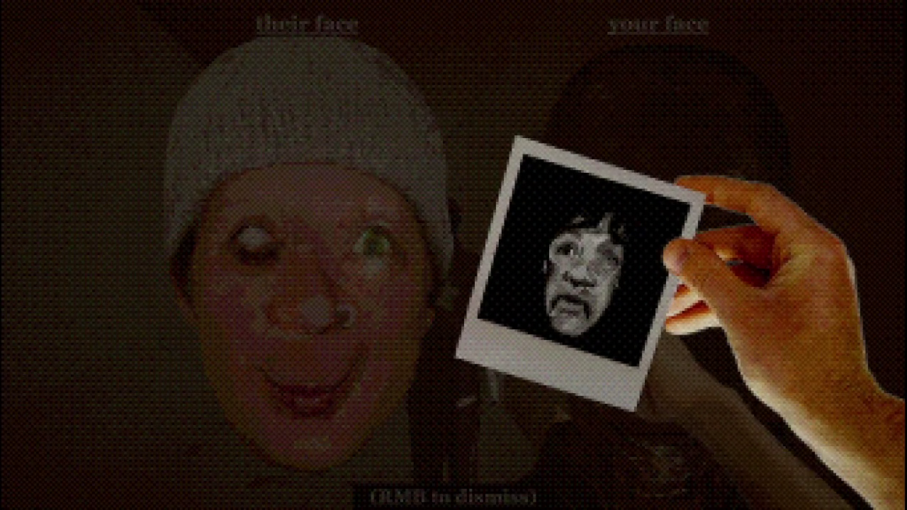
right_click(454, 255)
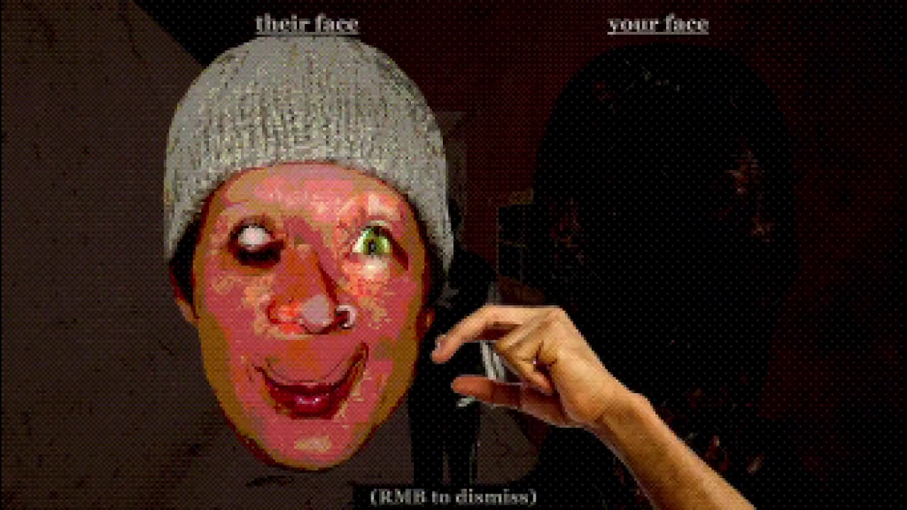
key("w")
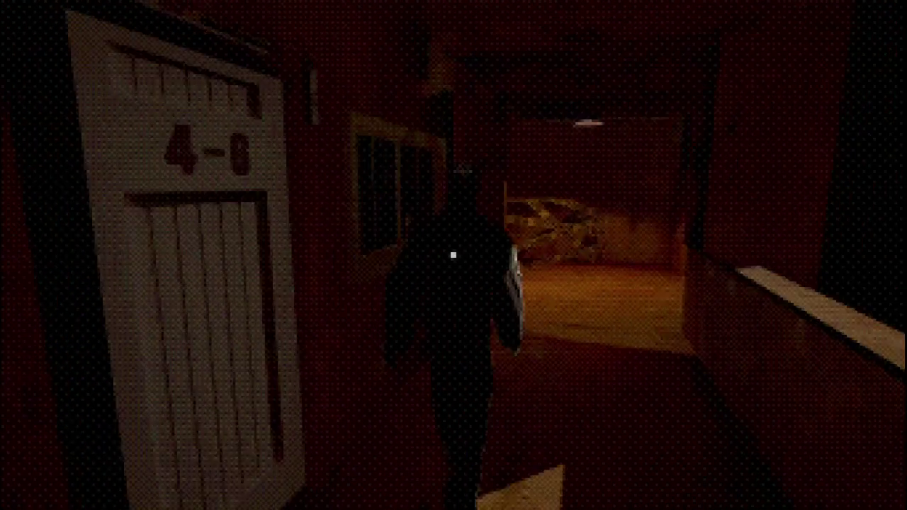
left_click(453, 255)
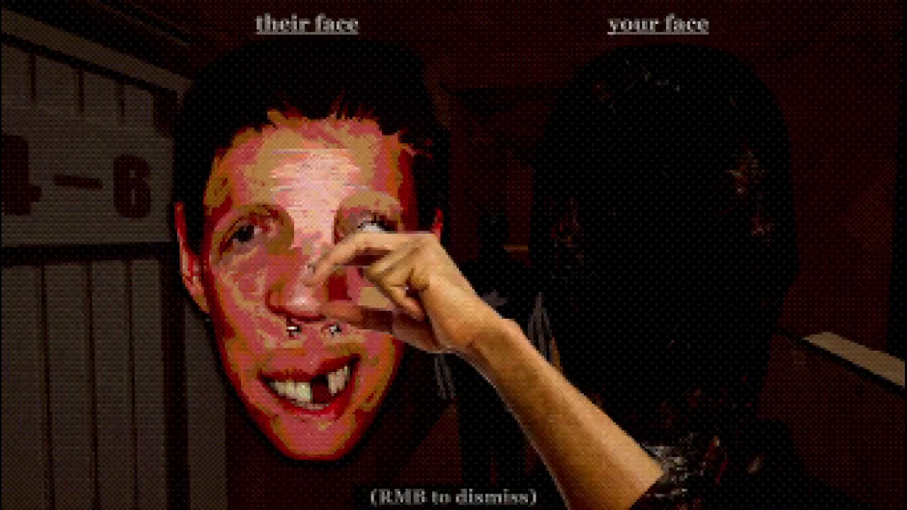
right_click(453, 255)
- Follow the figure into the dark corridor and take its nose in a face comparison
key("w")
key("w")
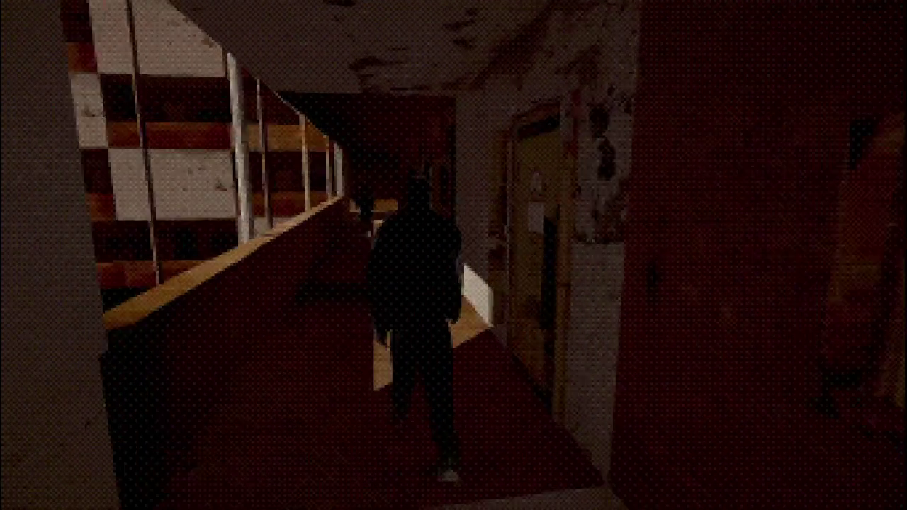
key("w")
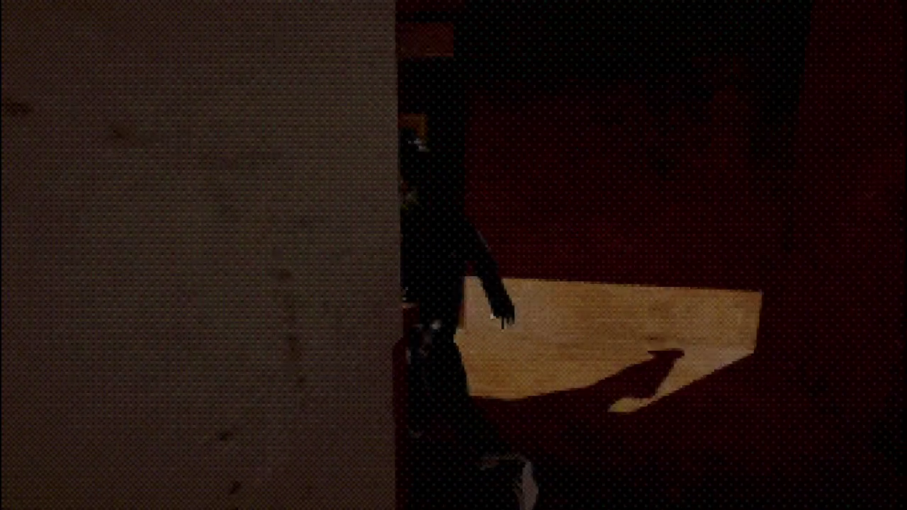
key("w")
left_click(453, 255)
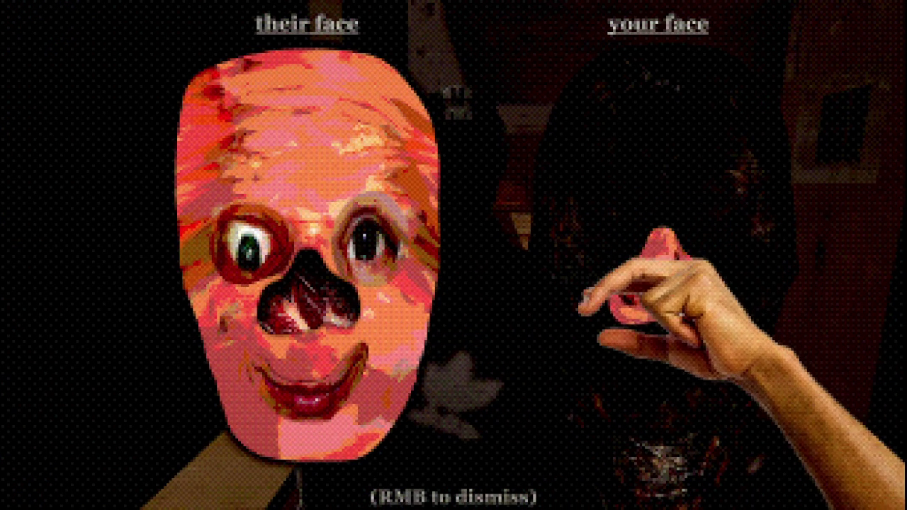
right_click(453, 255)
key("w")
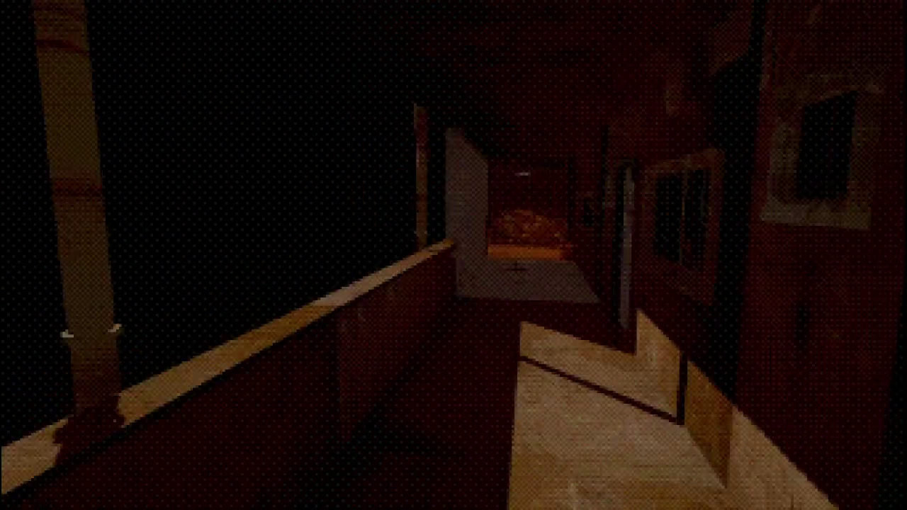
- Walk the corridor and climb the staircase to the next resident on the floor above
mouse_move(454, 255)
key("w")
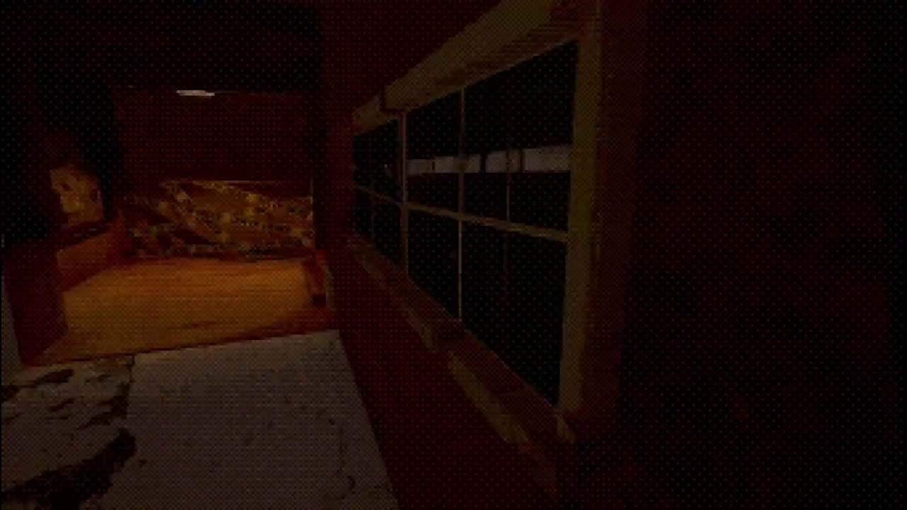
key("w")
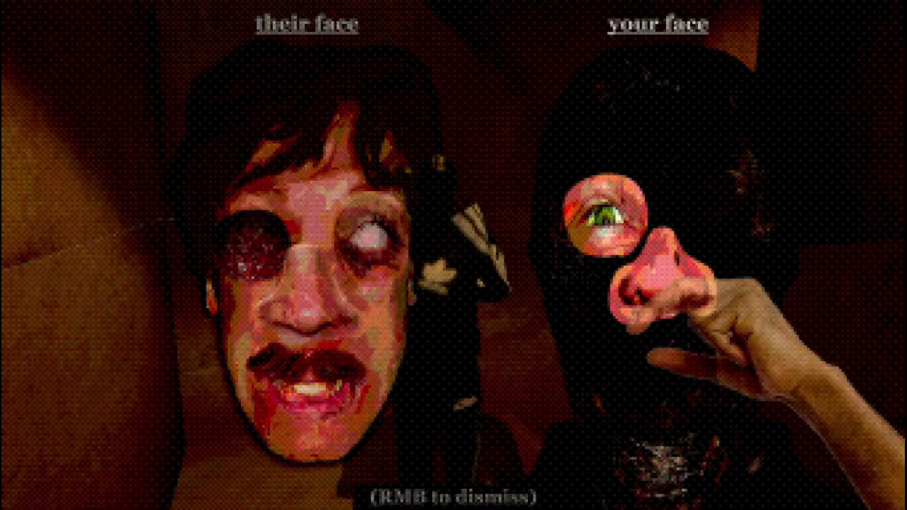
- Clear each successive face comparison, walking down the corridor past the pillars to the railing
right_click(453, 255)
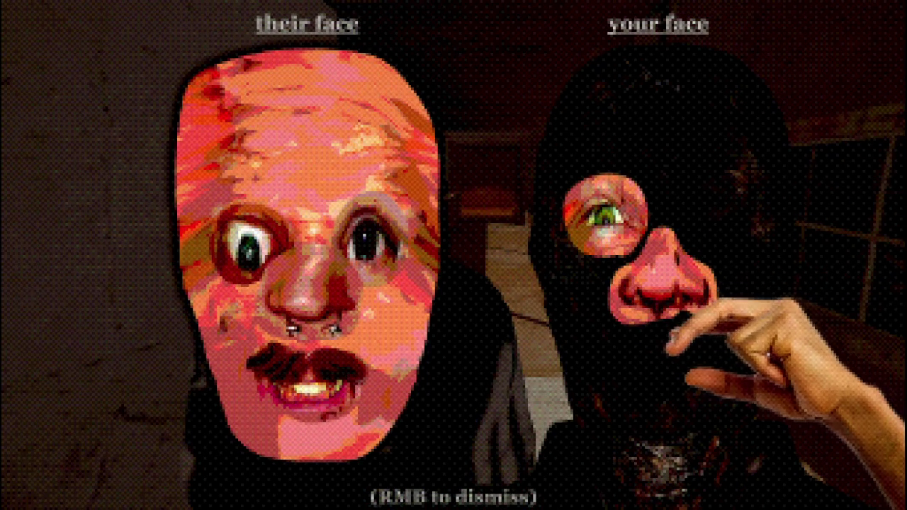
right_click(453, 255)
key("w")
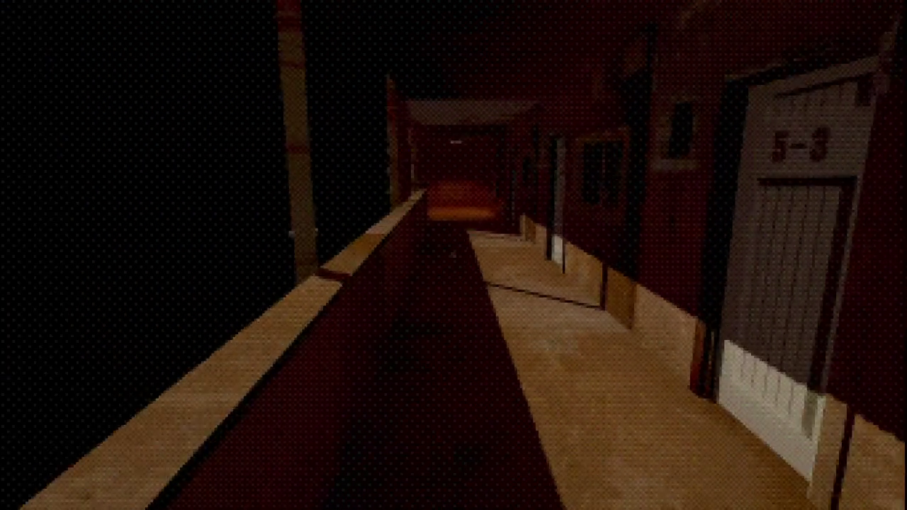
key("w")
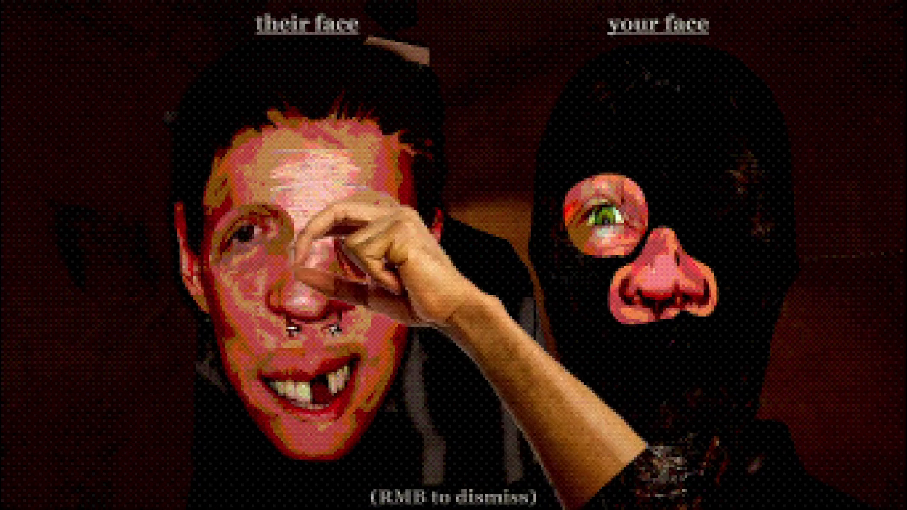
right_click(453, 255)
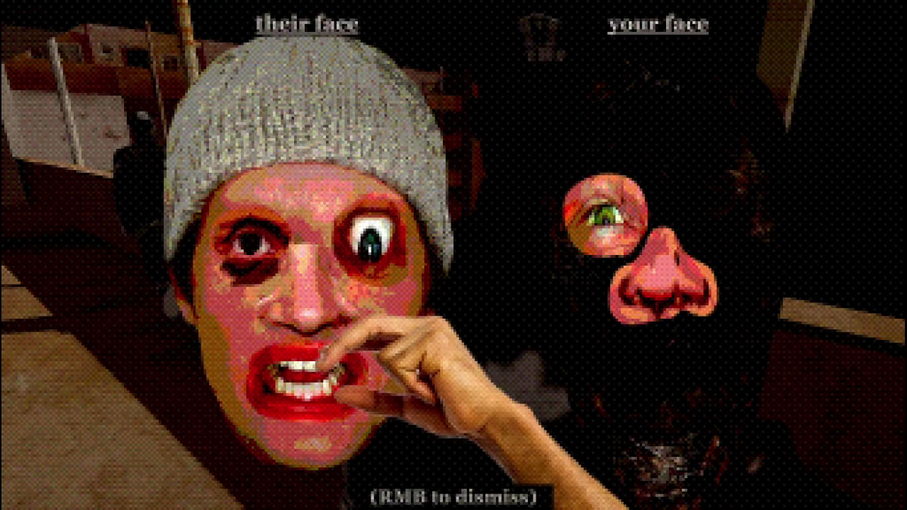
right_click(453, 255)
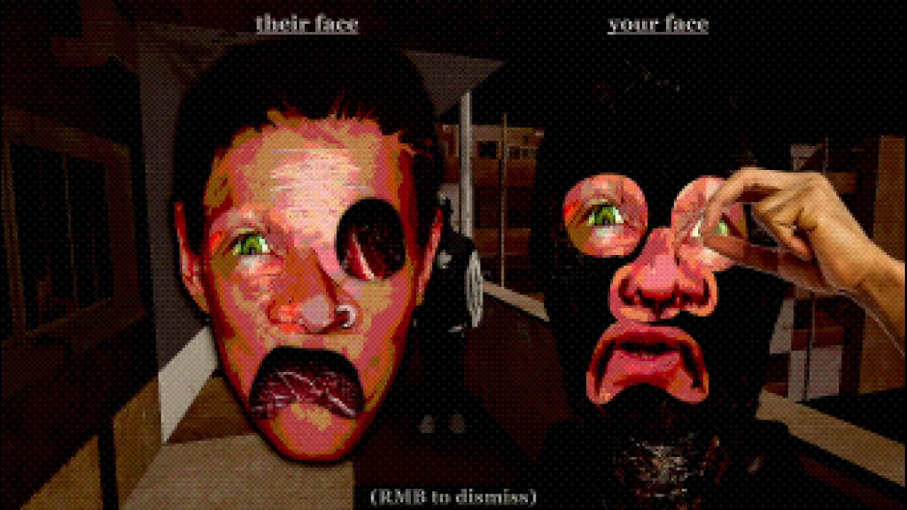
right_click(453, 255)
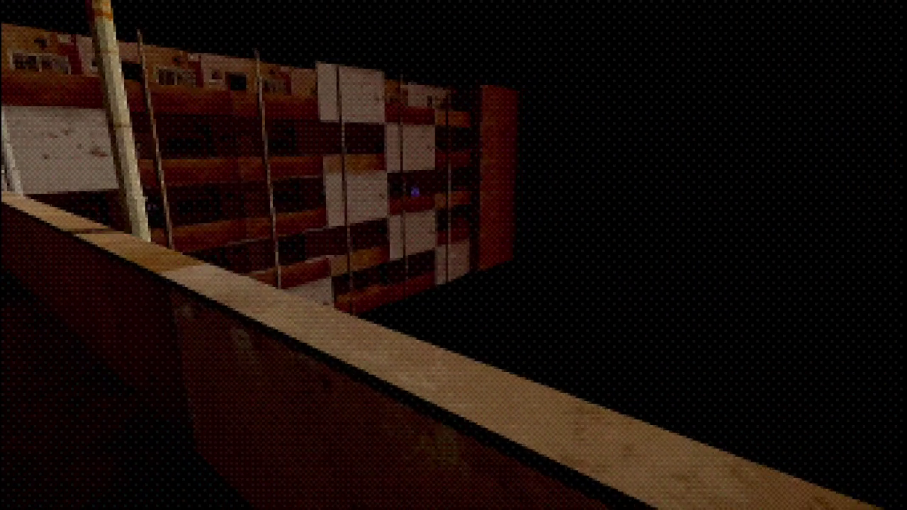
- Walk along the railing past the pillars to the corridor's end by the taped boards
key("d")
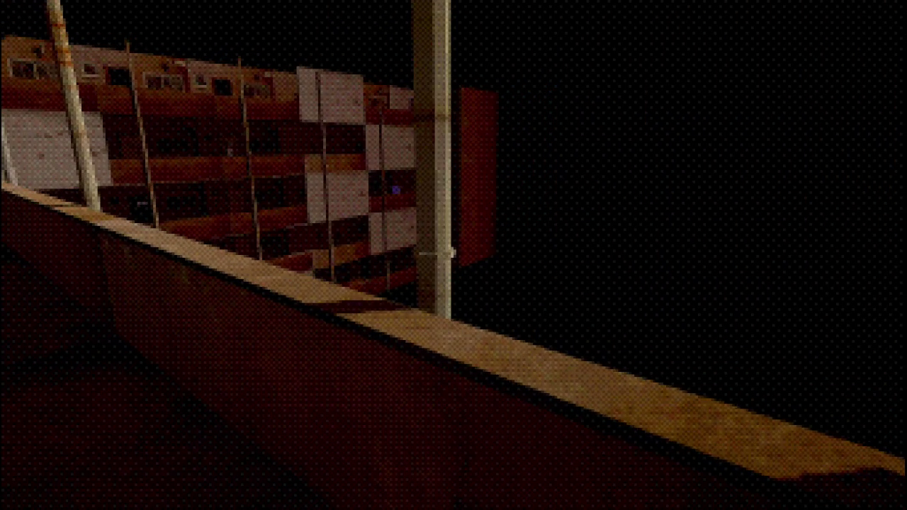
key("w")
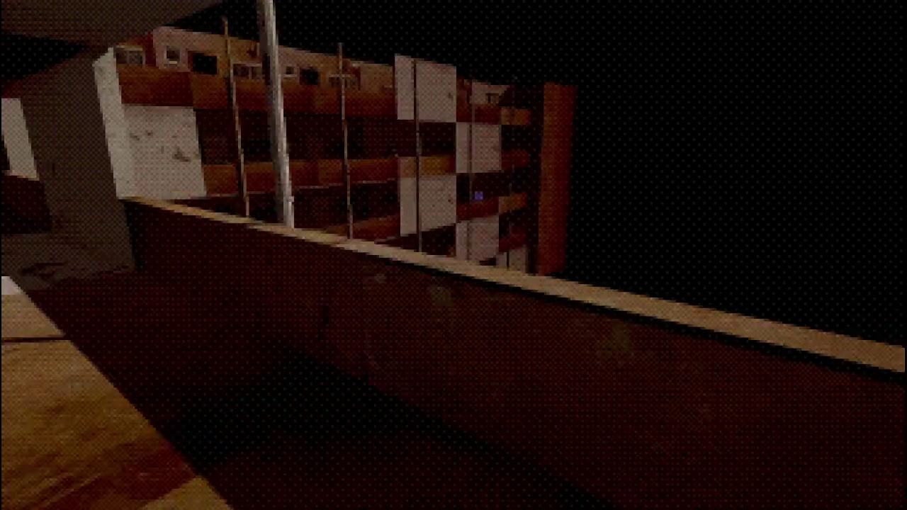
key("w")
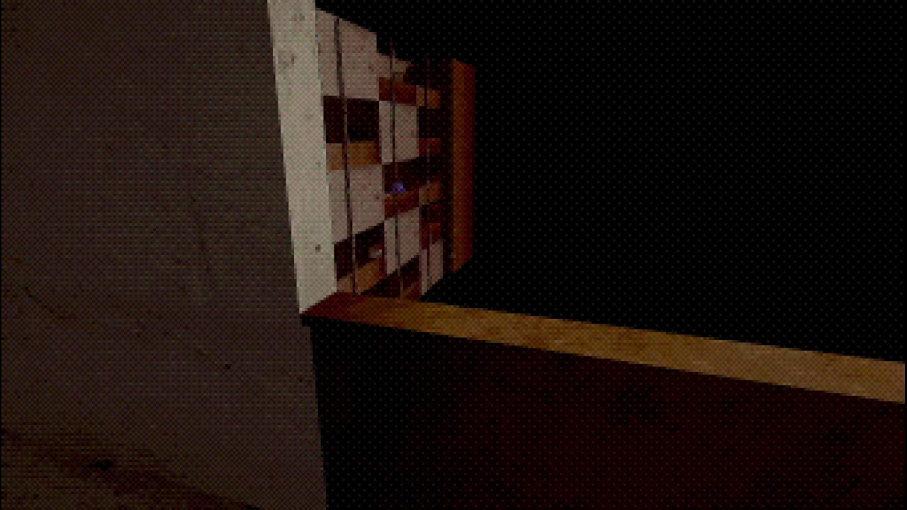
mouse_move(453, 255)
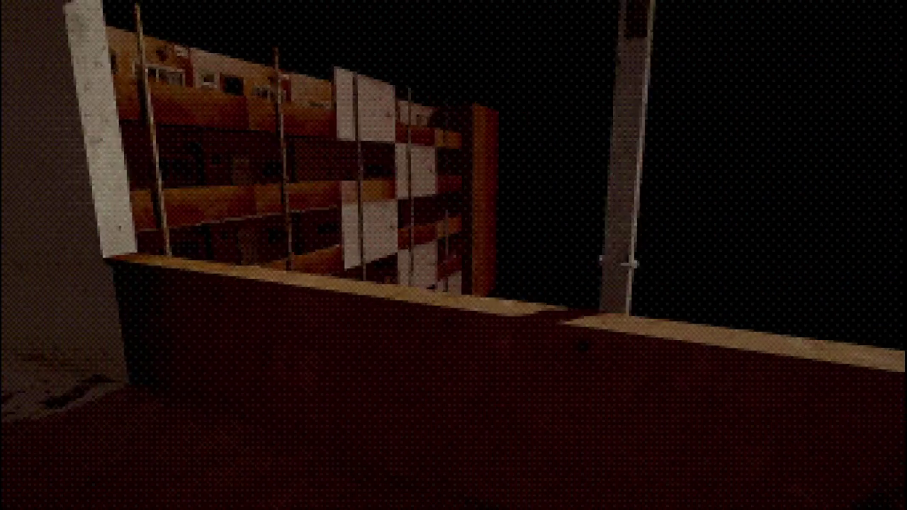
key("w")
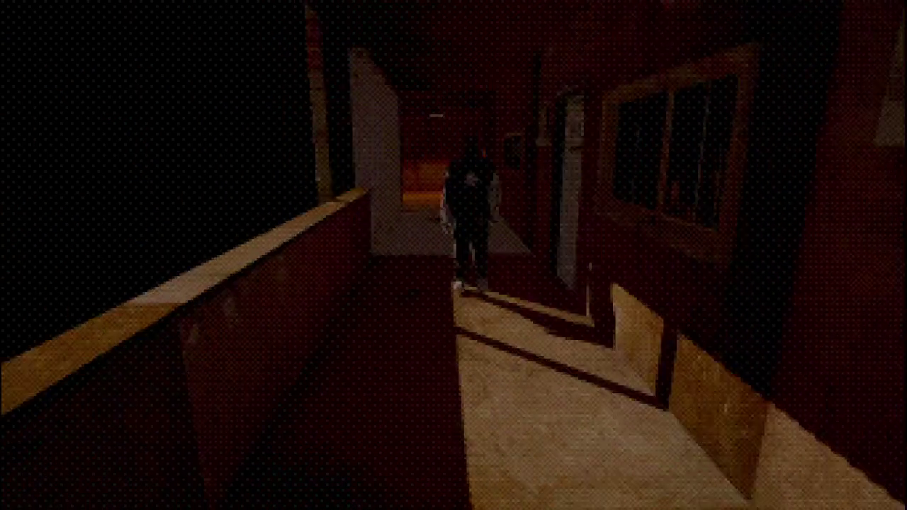
key("w")
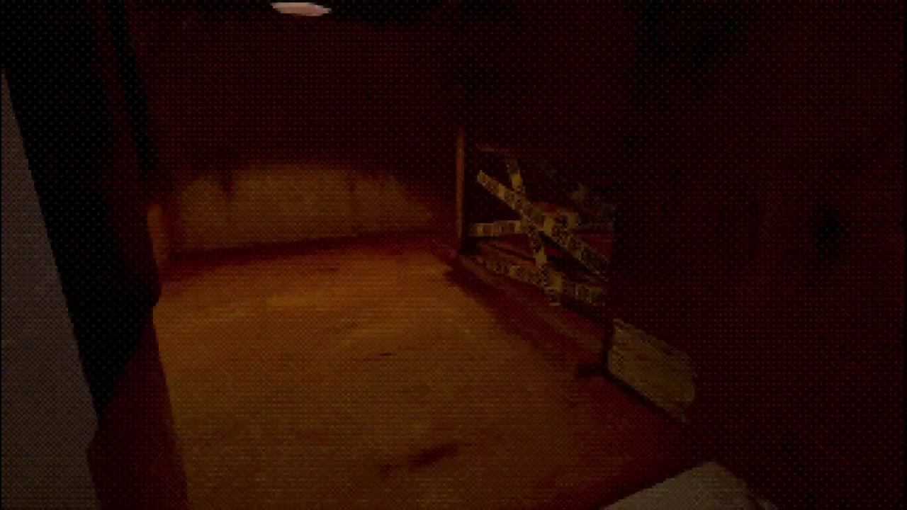
- Go down the staircase and round the courtyard balcony past door 5-5 to blue door 5-6
key("w")
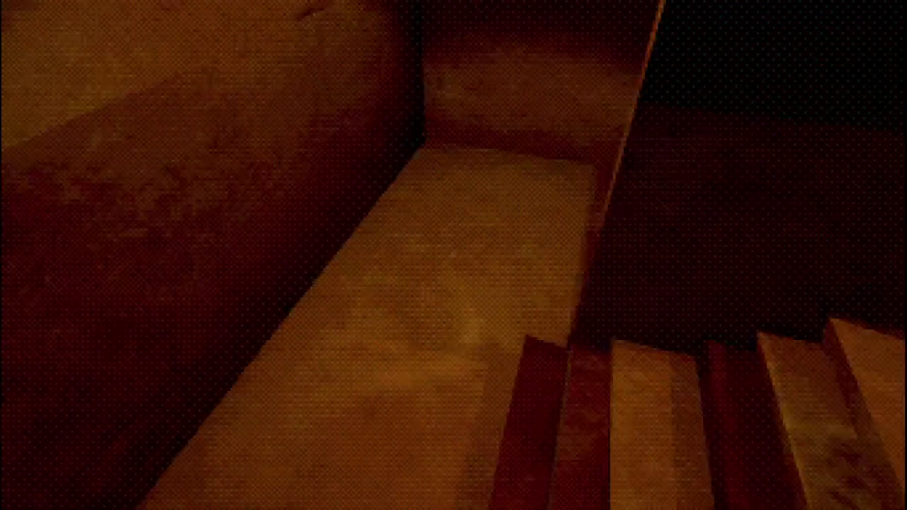
key("w")
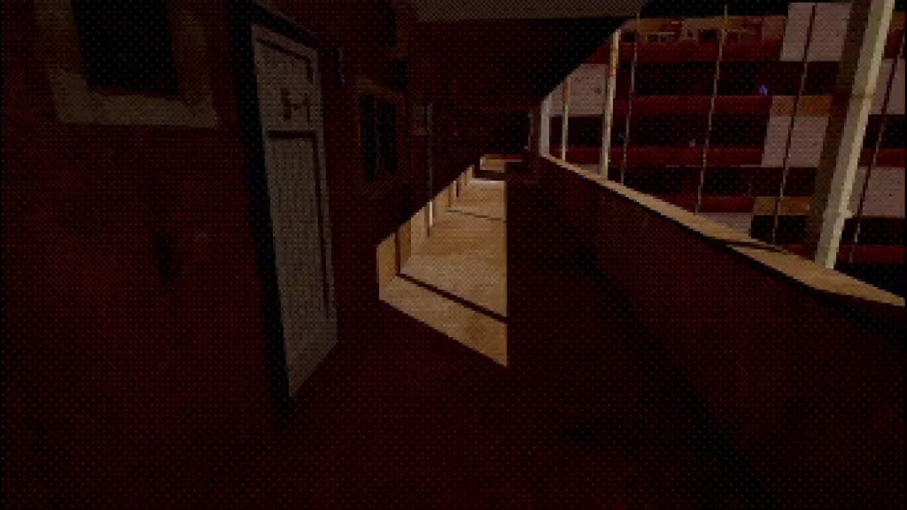
key("w")
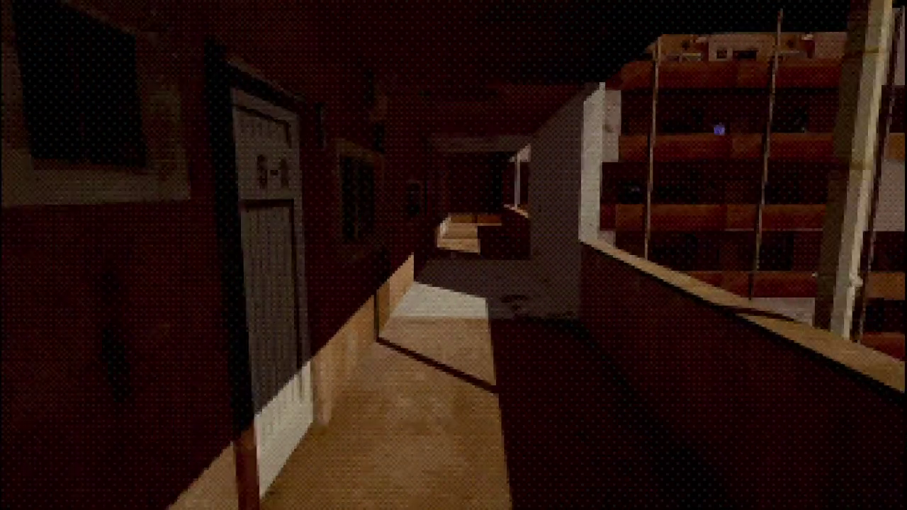
key("w")
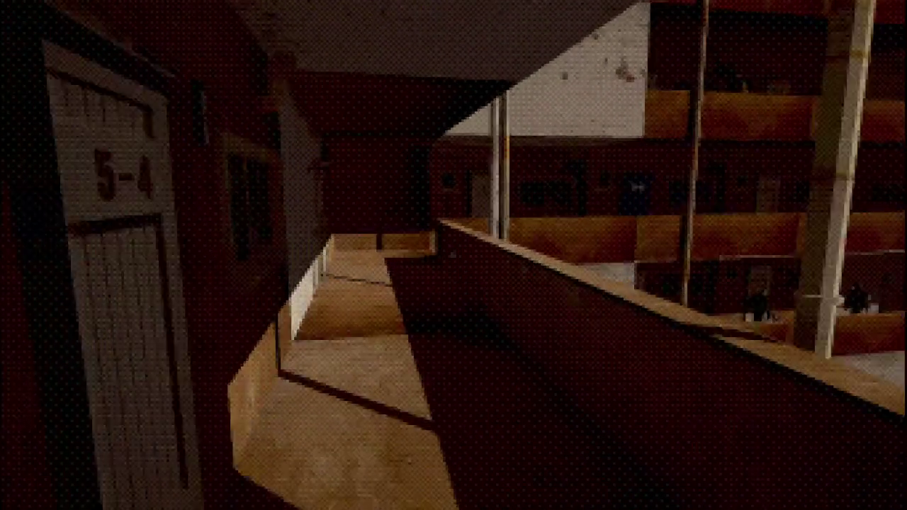
key("w")
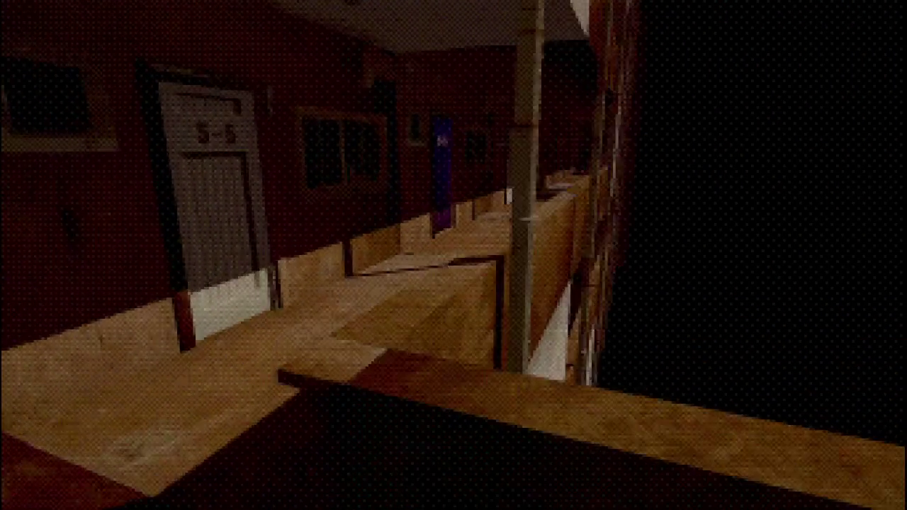
key("w")
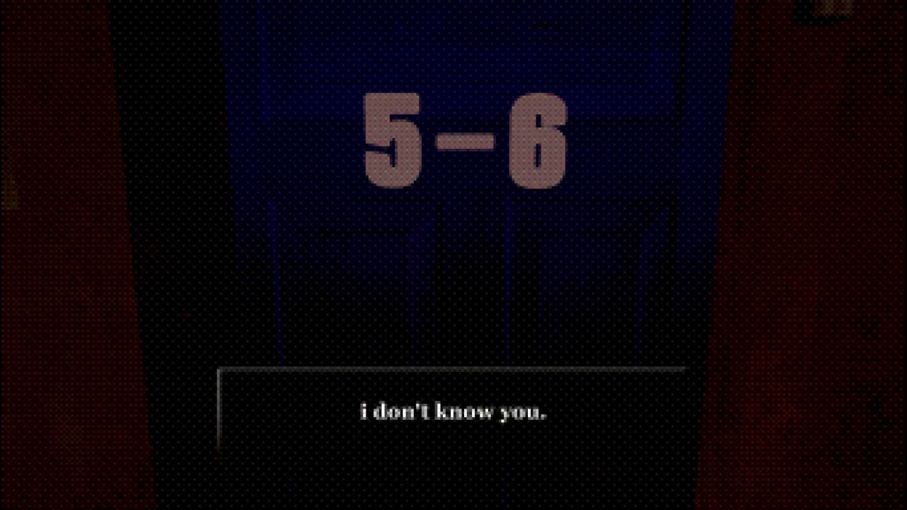
- Turn from door 5-6, walk past door 5-7 and compare faces with the hooded figure
key("w")
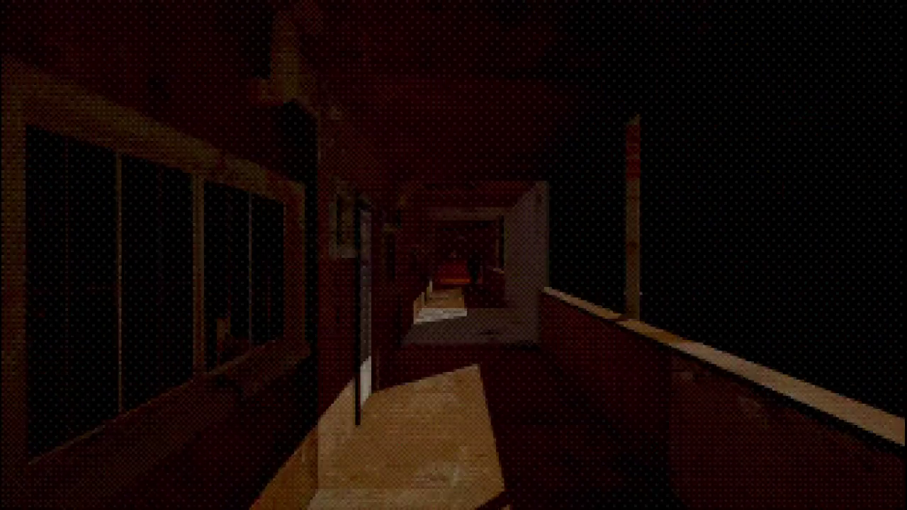
key("w")
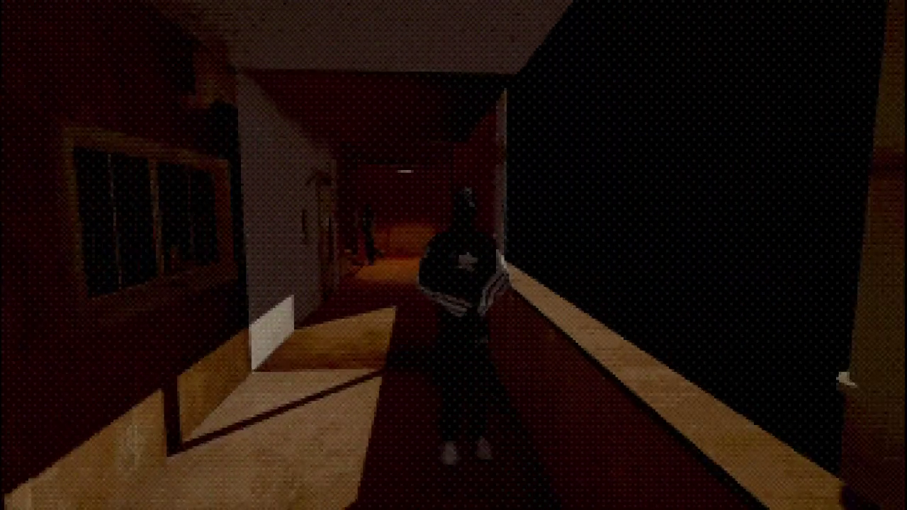
left_click(453, 255)
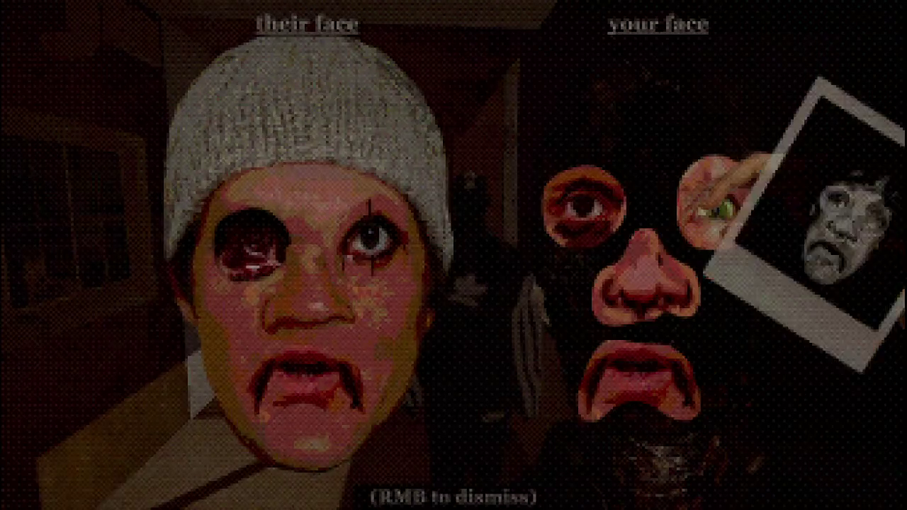
- Approach the standing figure in the corridor, compare faces, then put away the polaroid
key("w")
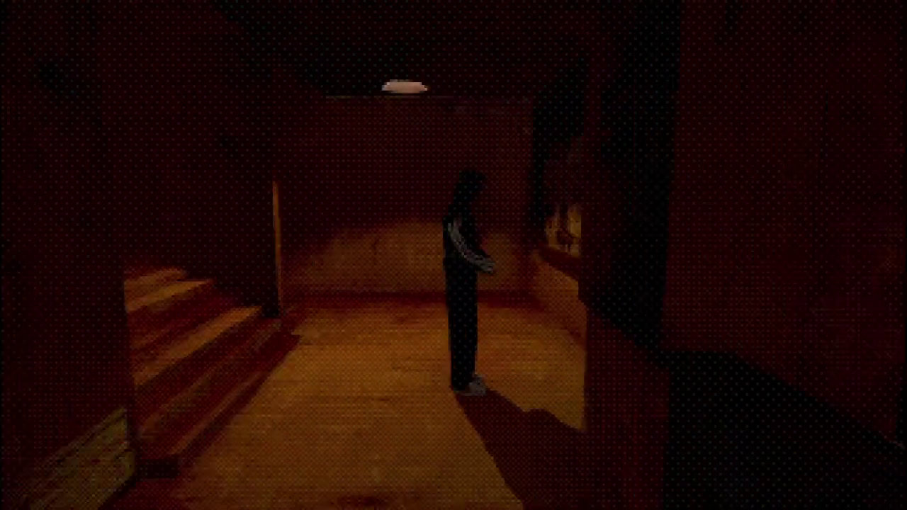
left_click(453, 255)
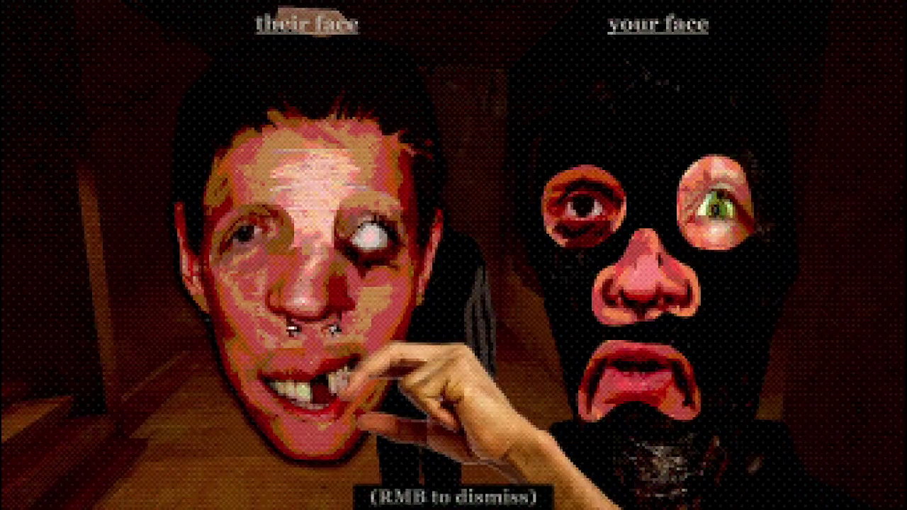
right_click(453, 255)
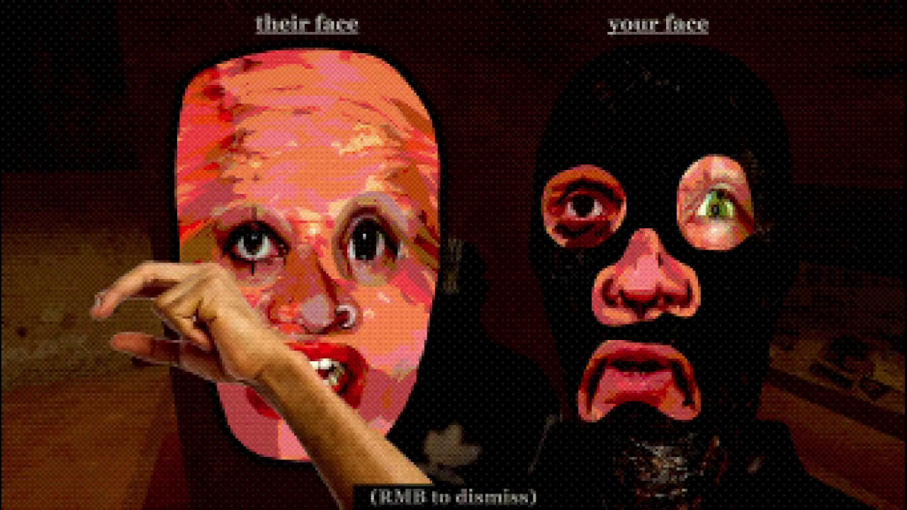
- Leave the comparison and walk from the stairs down the sunlit corridor toward the dark figure
right_click(453, 255)
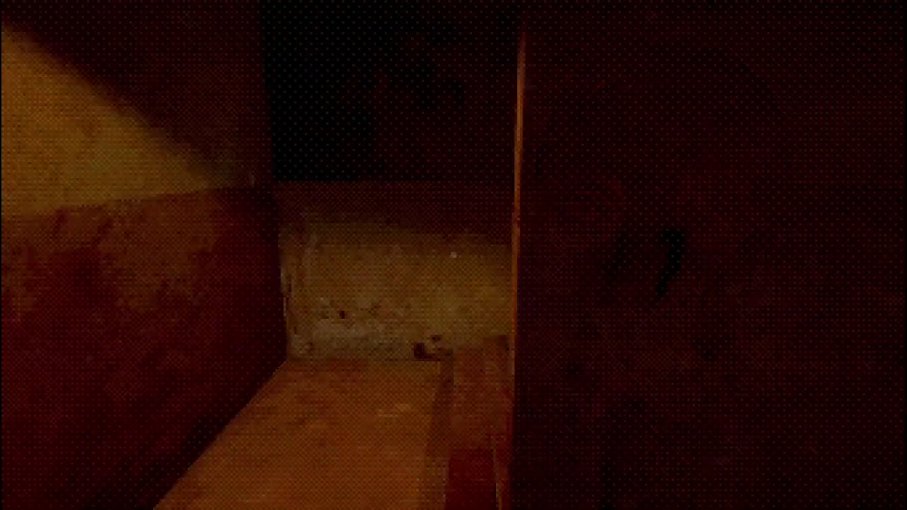
key("w")
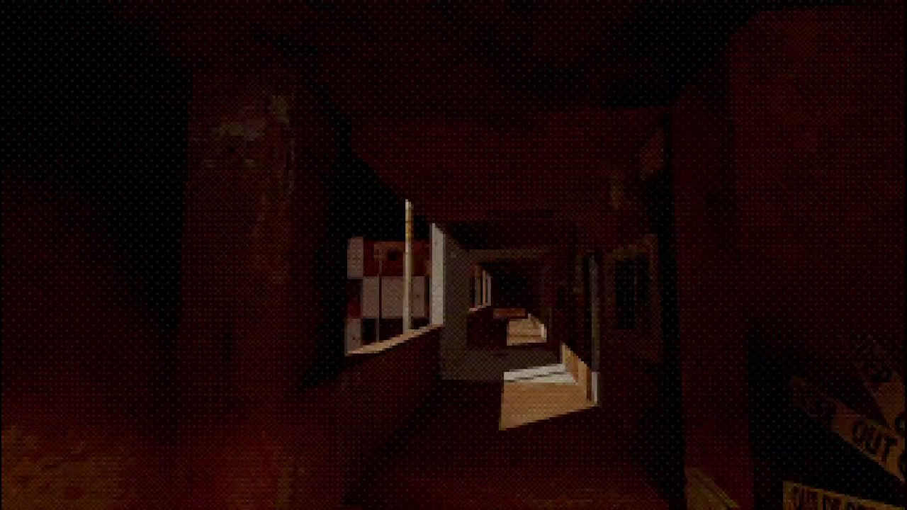
key("w")
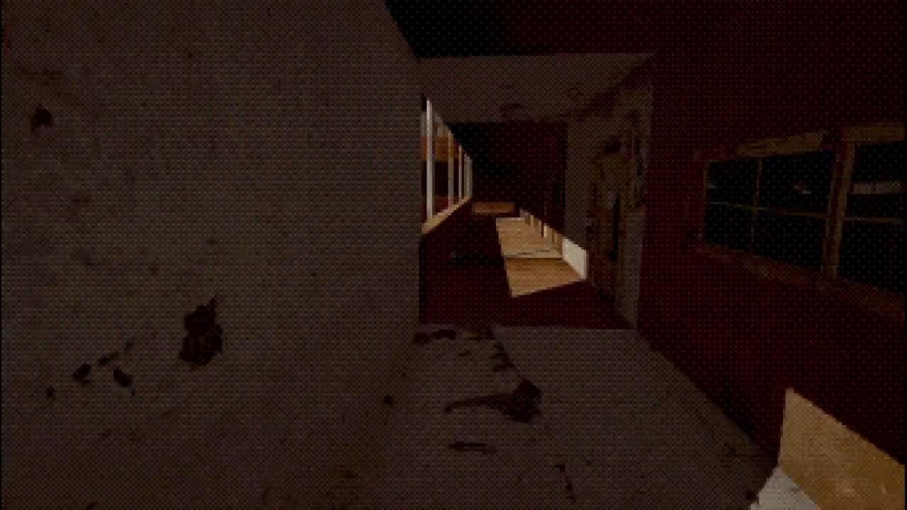
key("w")
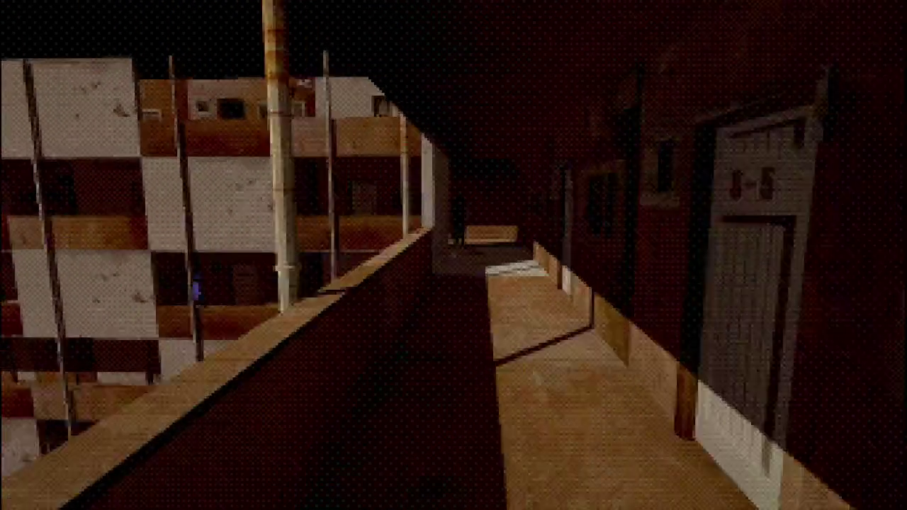
key("w")
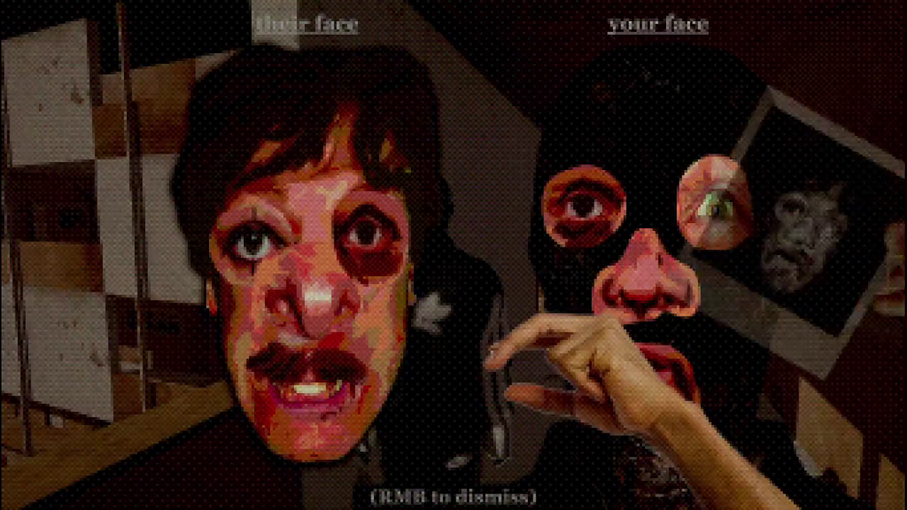
- Follow the dark figure into the corridor, compare faces, and close the resulting comparisons
right_click(453, 255)
key("w")
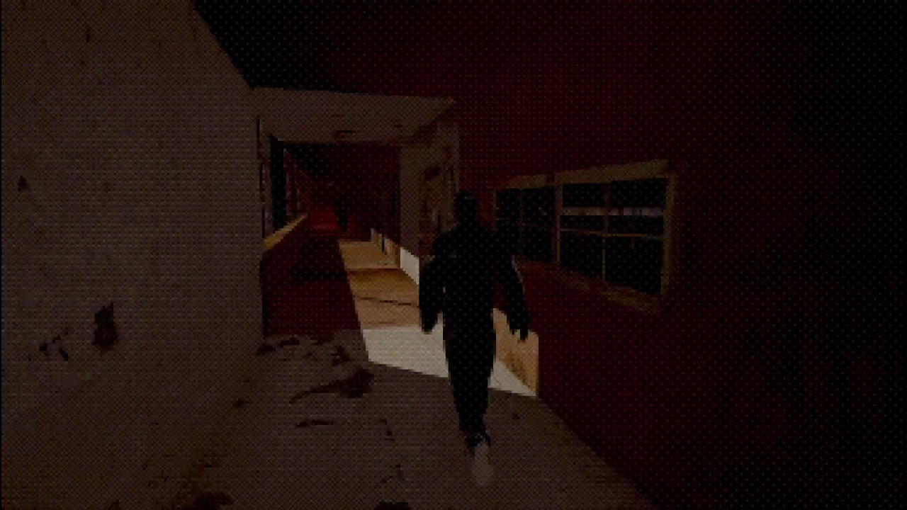
left_click(453, 255)
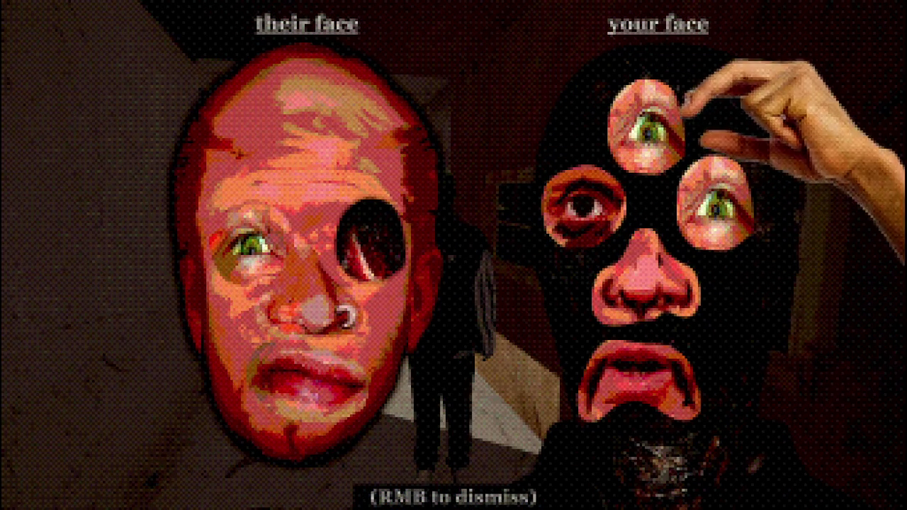
right_click(453, 255)
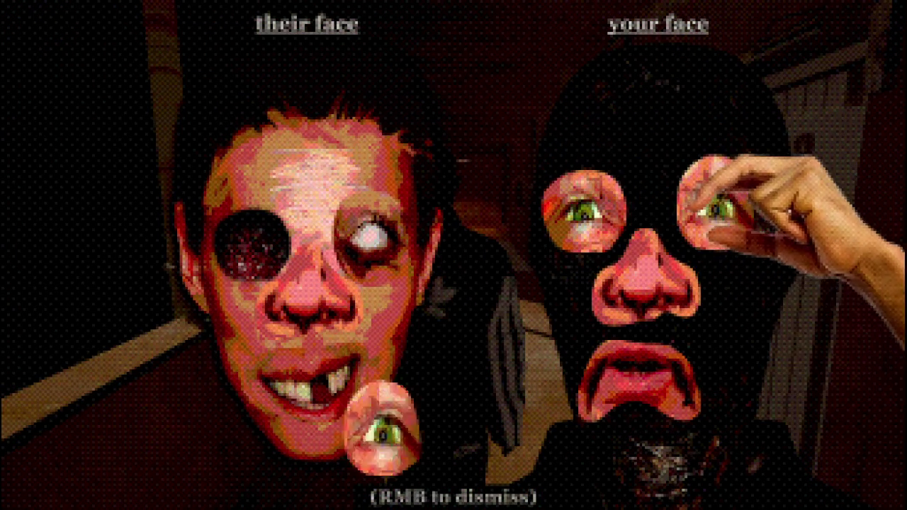
right_click(454, 255)
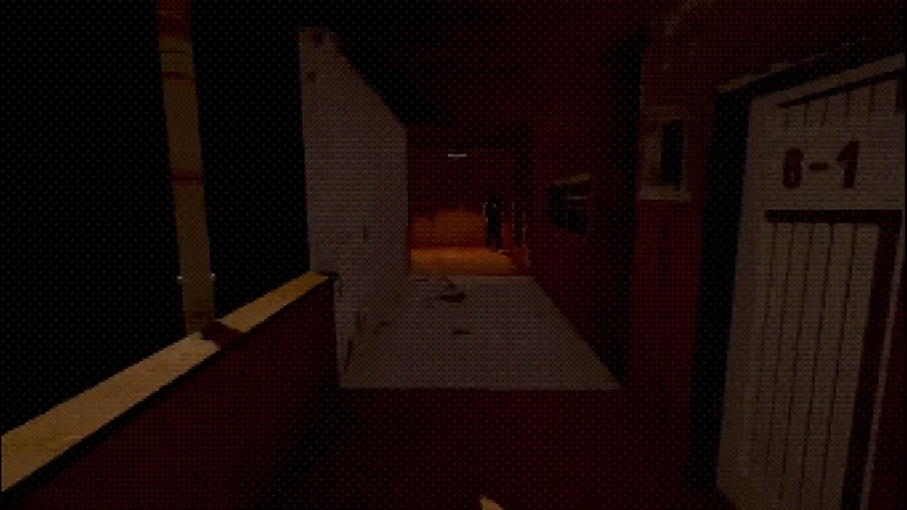
- Step out onto the balcony and look back and forth over the railing at the lit building
key("w")
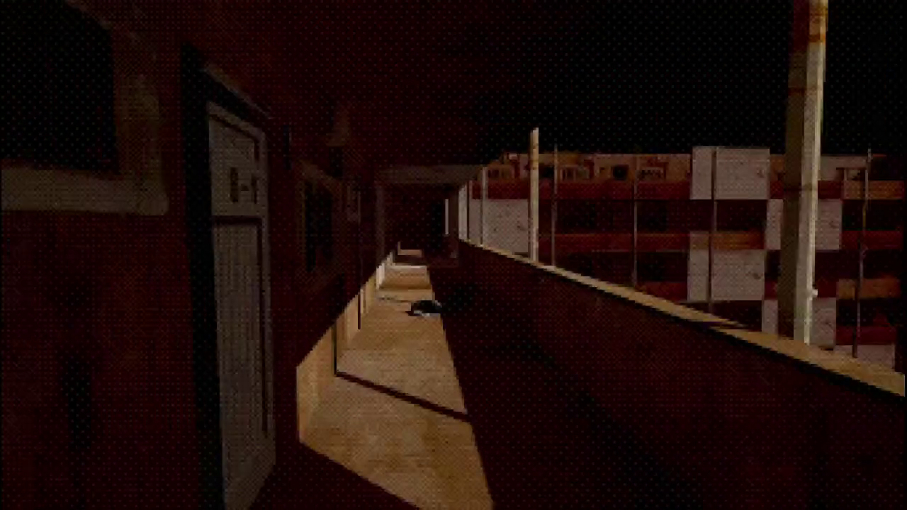
key("w")
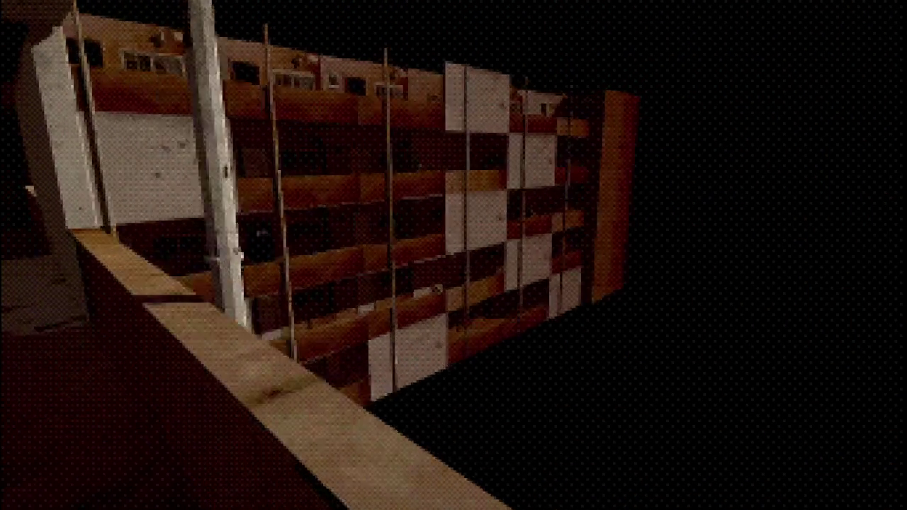
key("w")
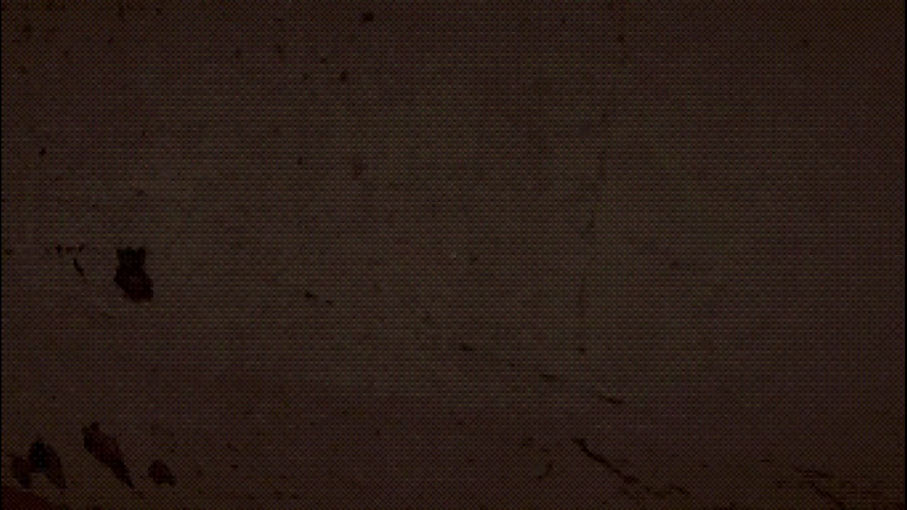
key("w")
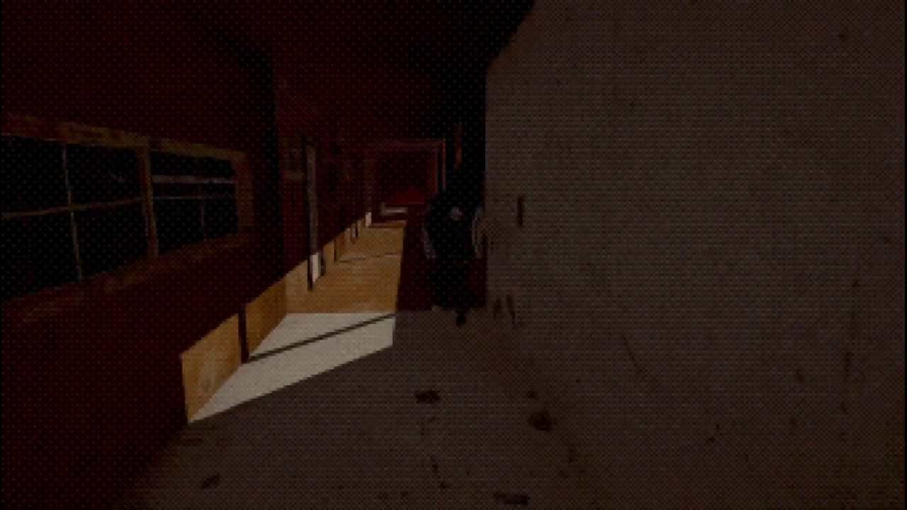
key("w")
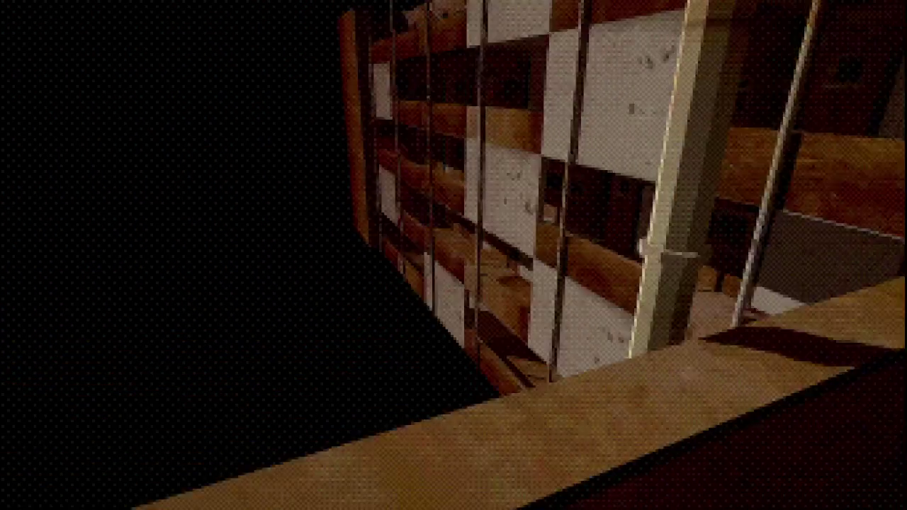
key("w")
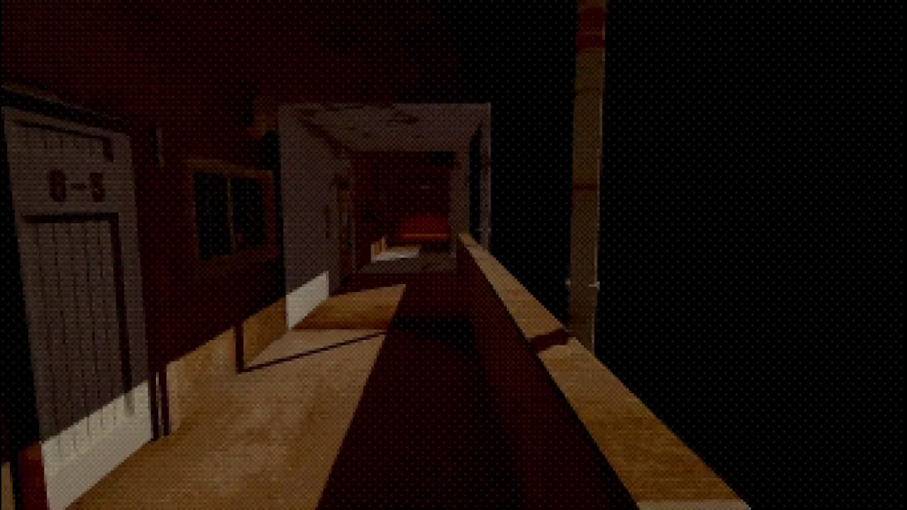
key("w")
key("w")
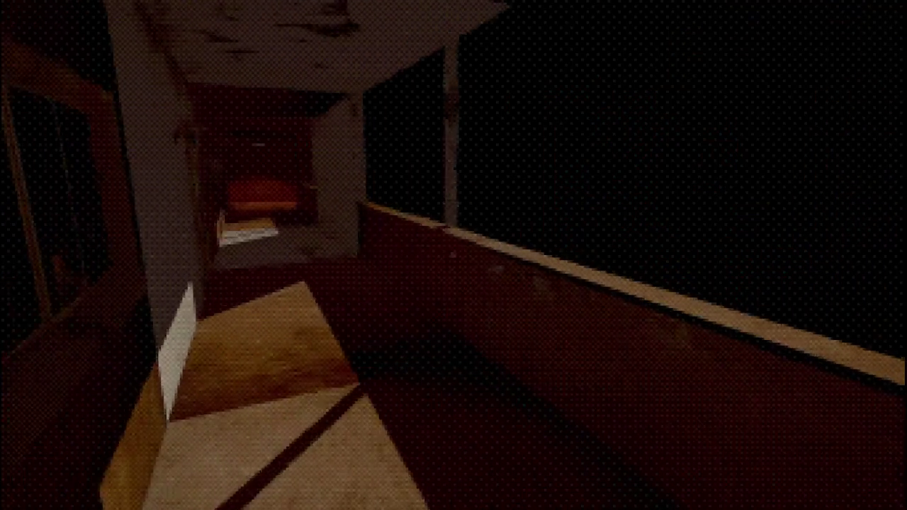
- Advance down the railed corridor past the taped scaffolding toward the figure at its end
key("w")
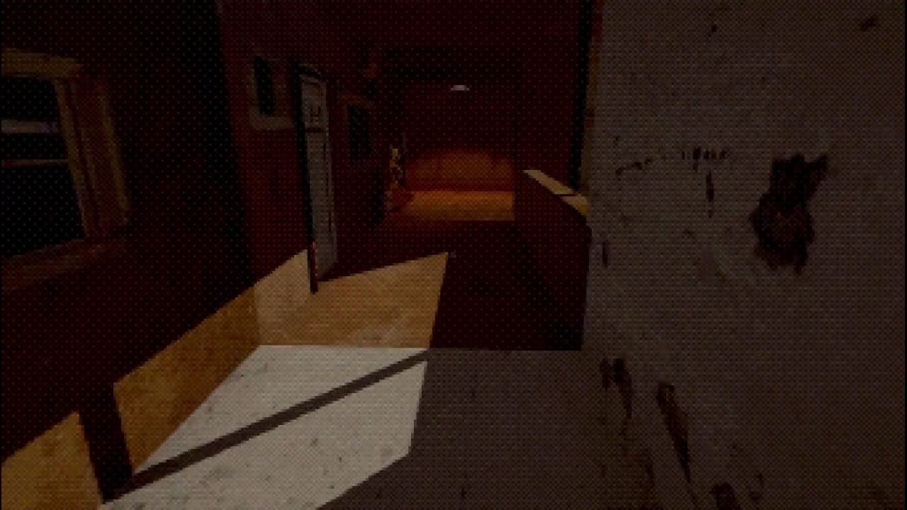
key("w")
key("w")
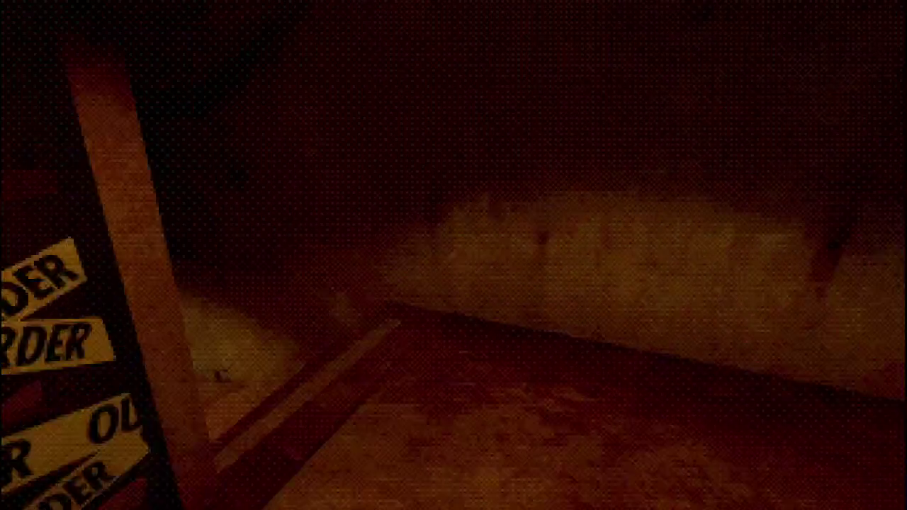
key("w")
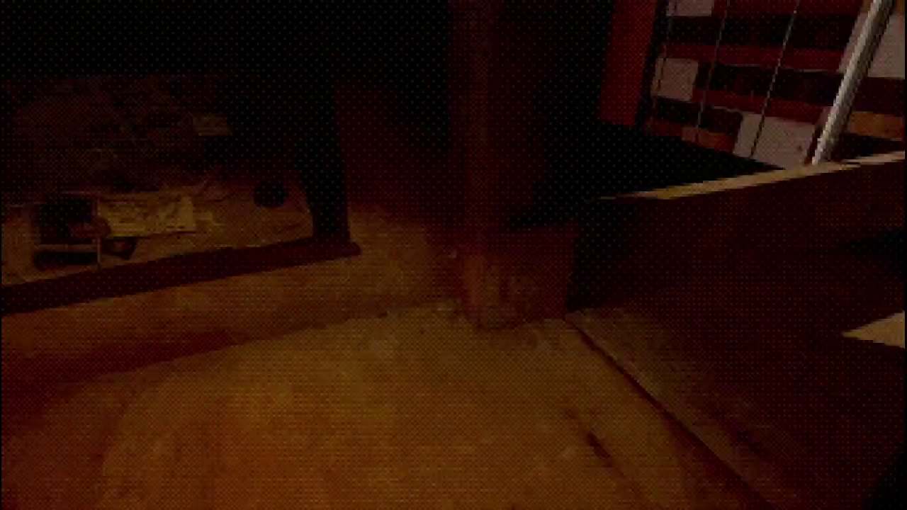
key("w")
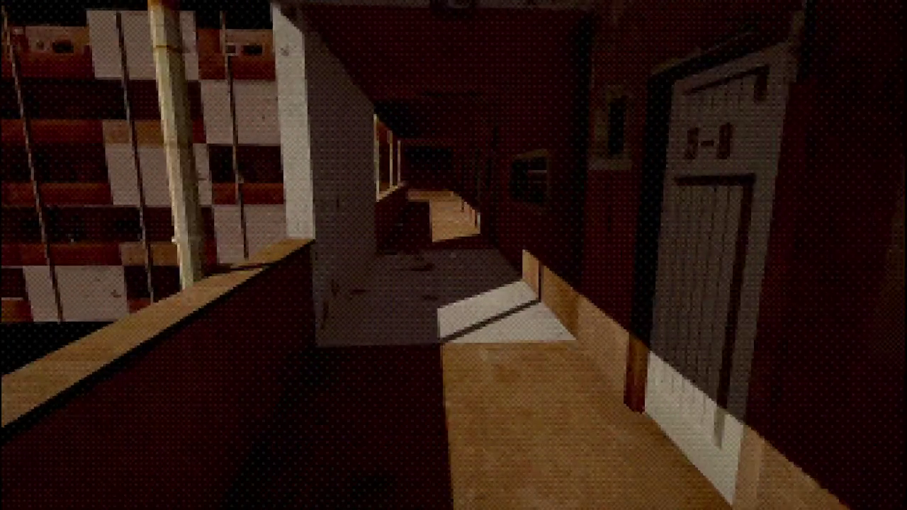
key("w")
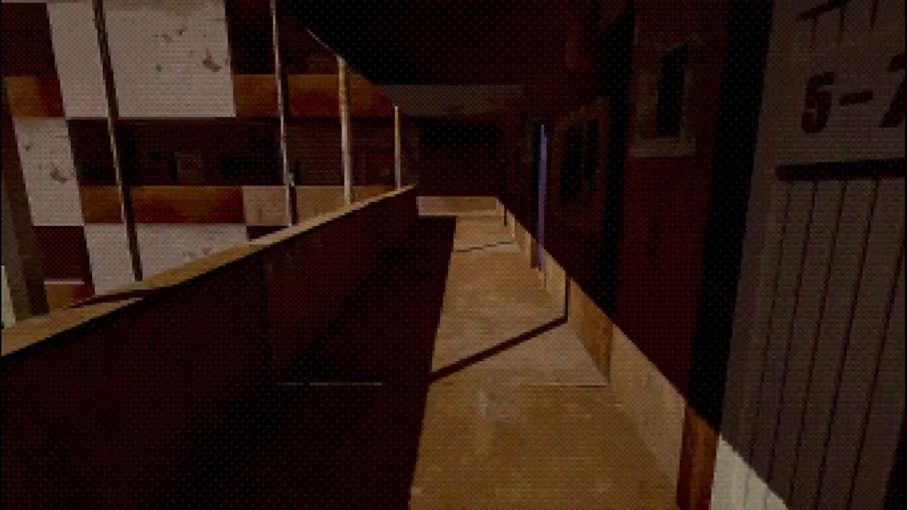
key("w")
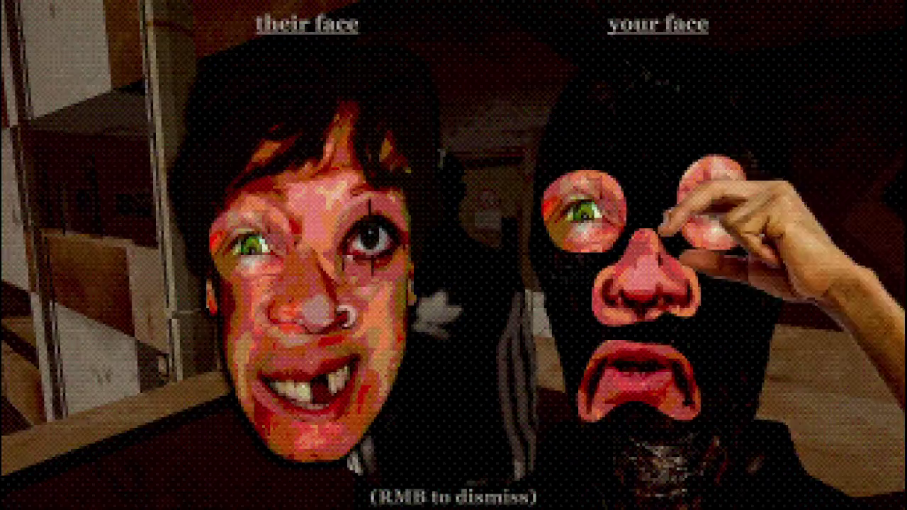
- Close the pale, red-lipped resident's face comparison and its polaroid to return to the corridor
right_click(453, 255)
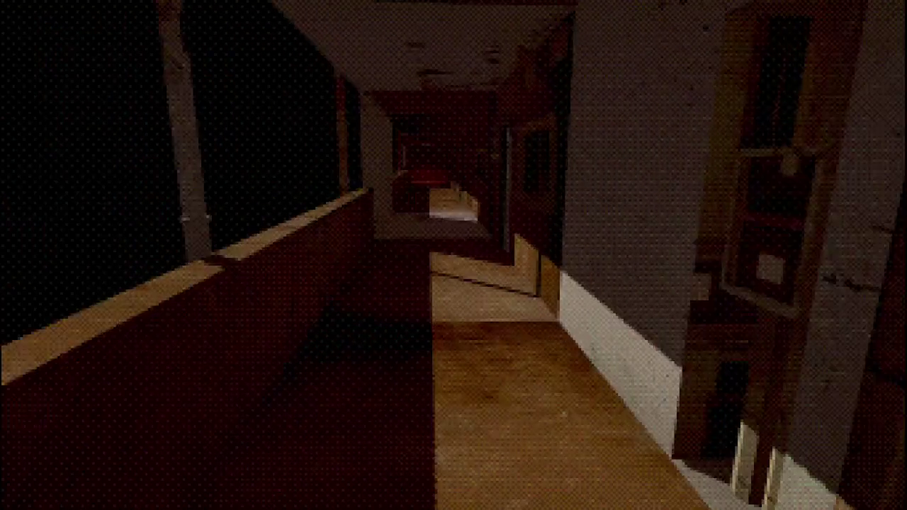
mouse_move(454, 255)
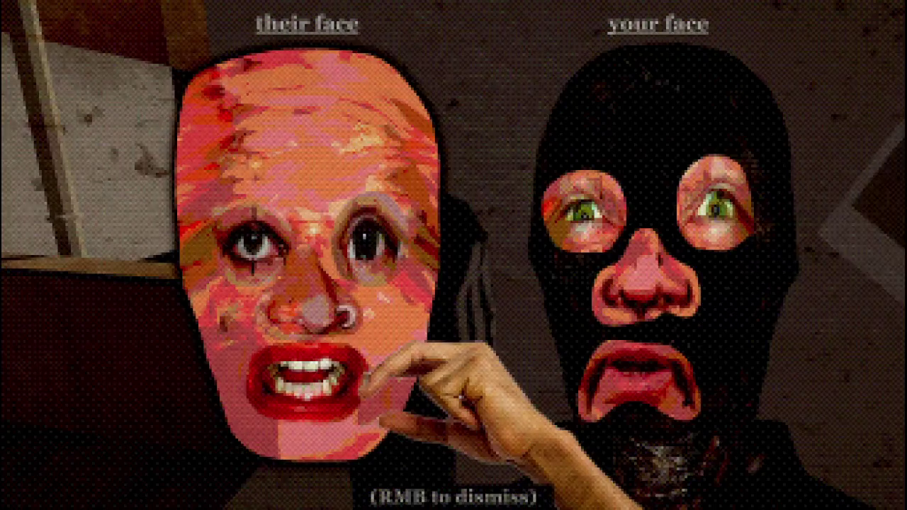
right_click(454, 255)
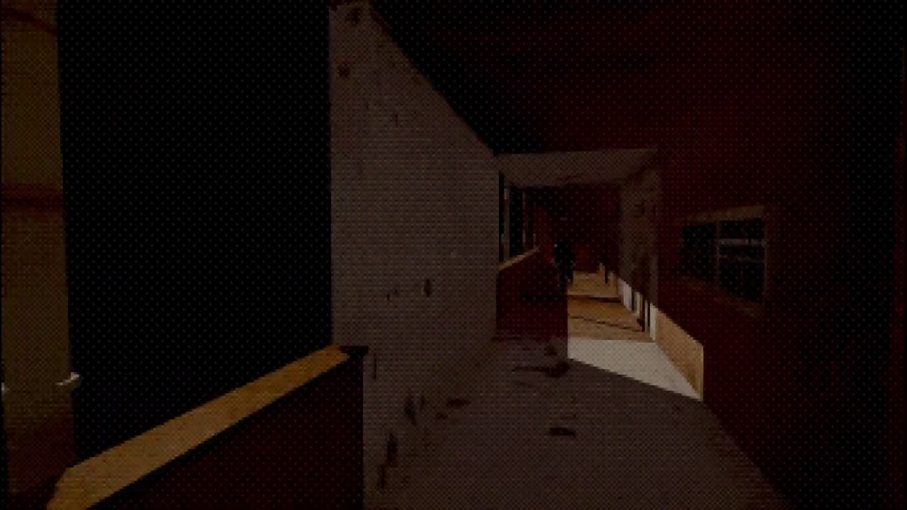
- Walk from the taped-off OUT OF ORDER elevator down the corridor toward the dark figure
key("w")
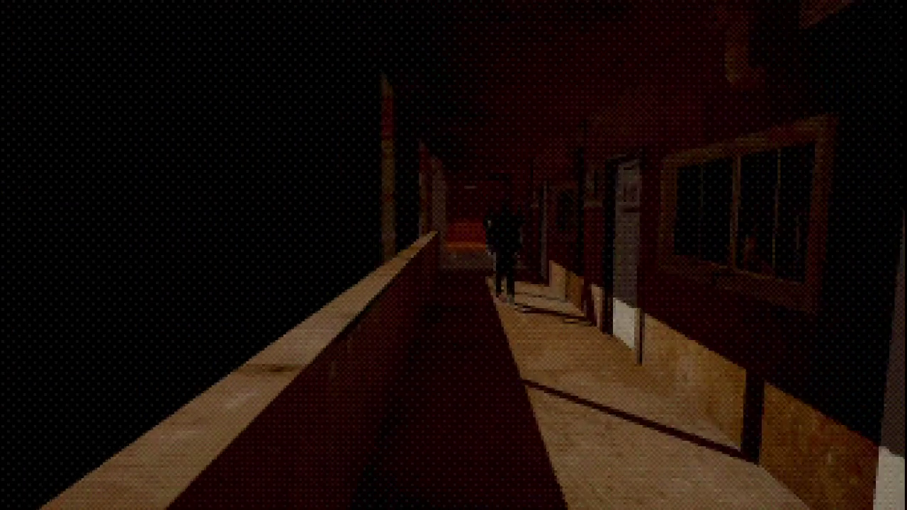
key("w")
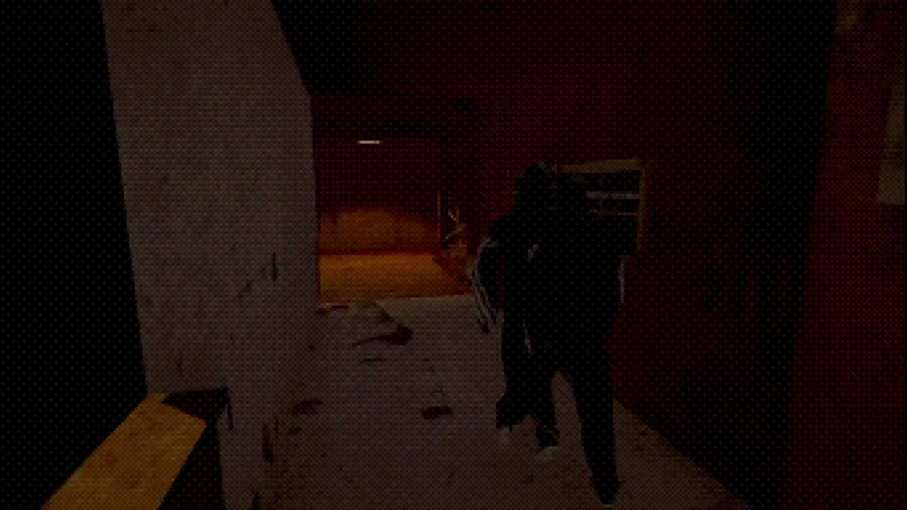
key("w")
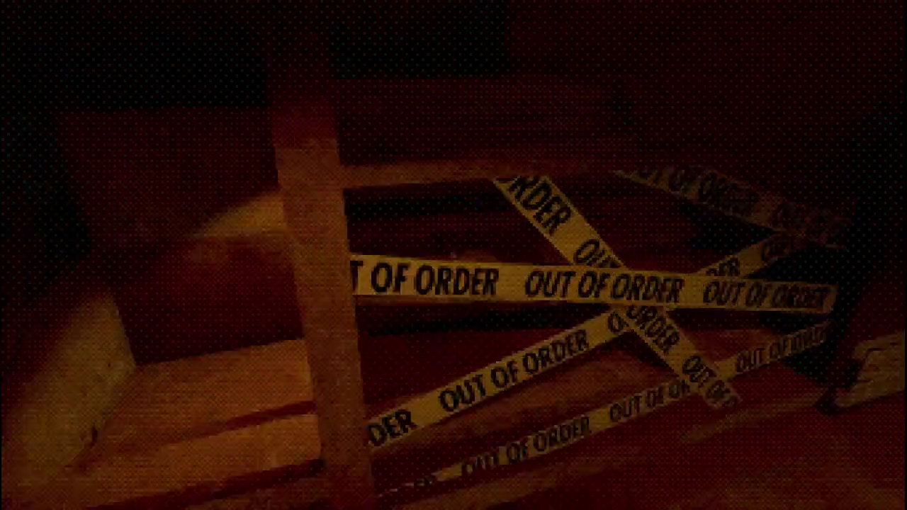
key("w")
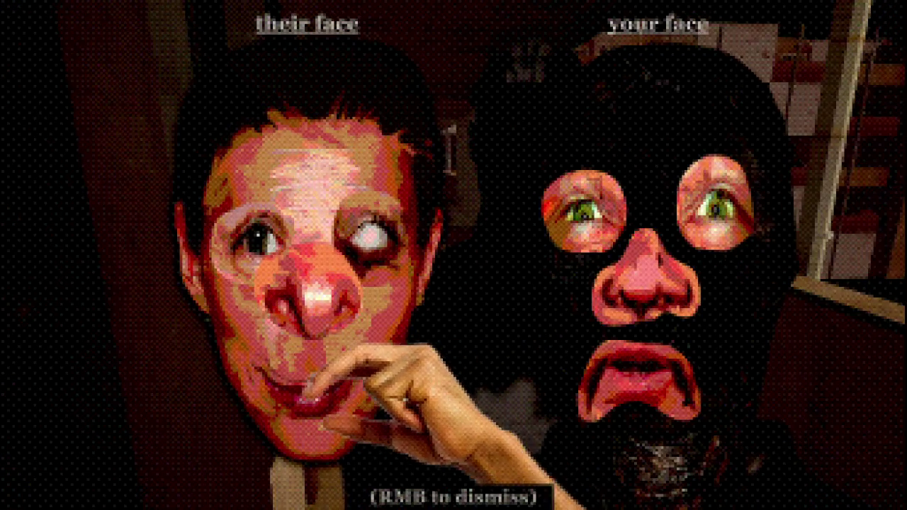
- Dismiss the comparison, walk along the balcony, compare faces with the masked figure, then dismiss again
right_click(453, 255)
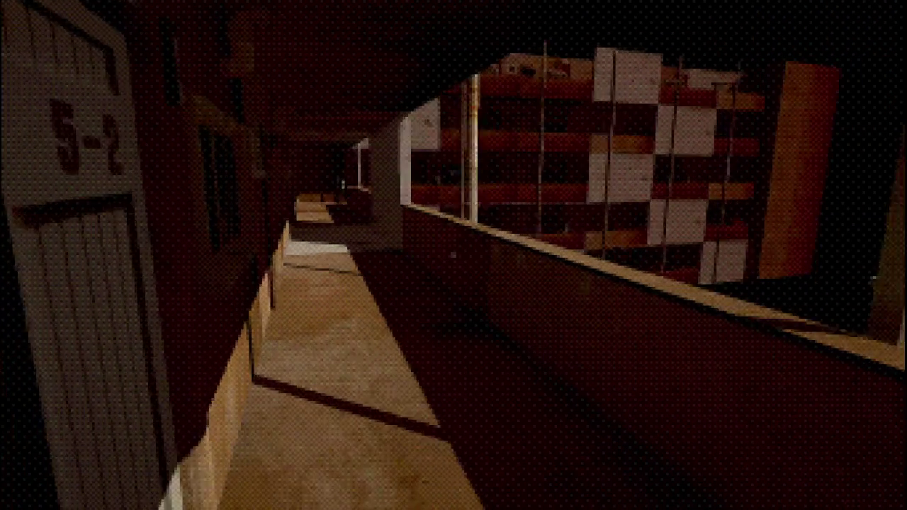
key("w")
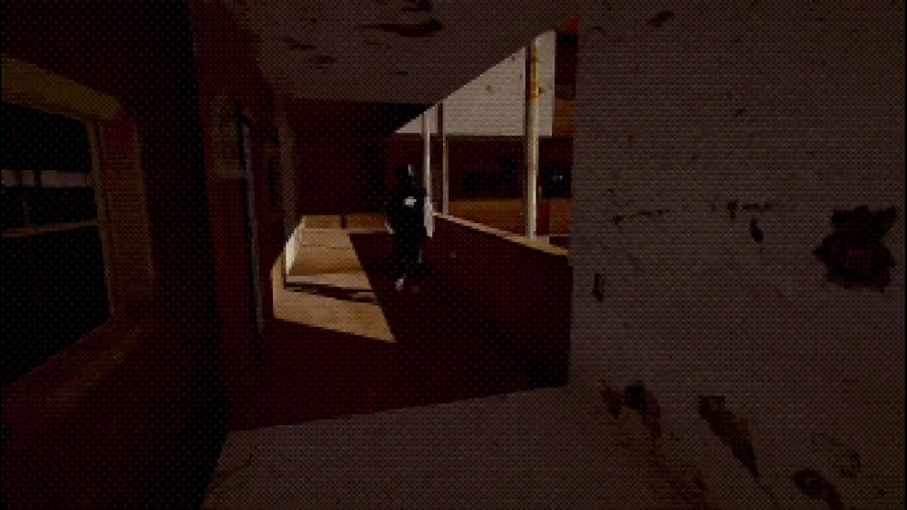
key("w")
left_click(454, 255)
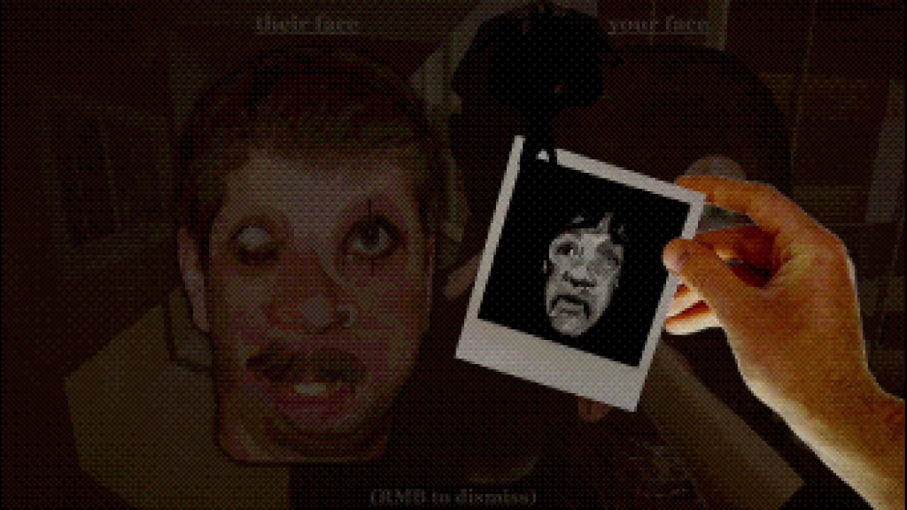
right_click(454, 255)
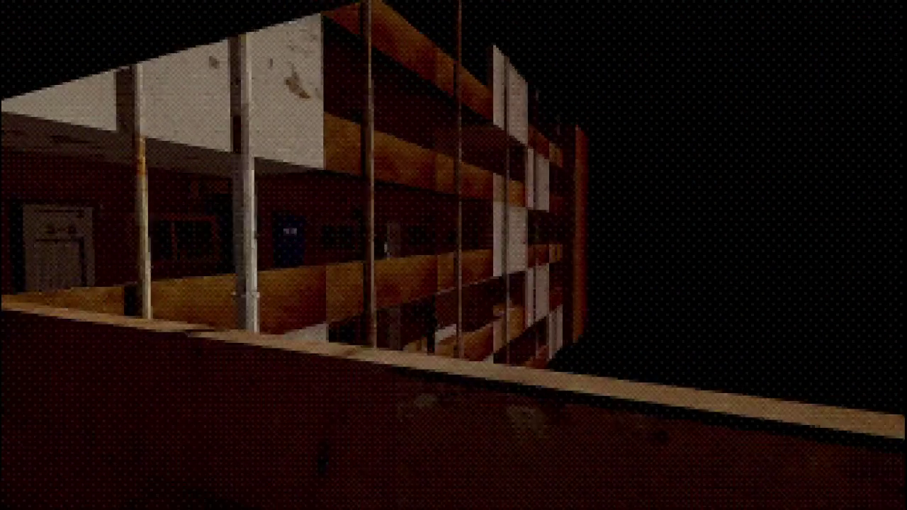
- Walk along the railing and down the corridor past the pillar, then compare faces with the masked figure
key("w")
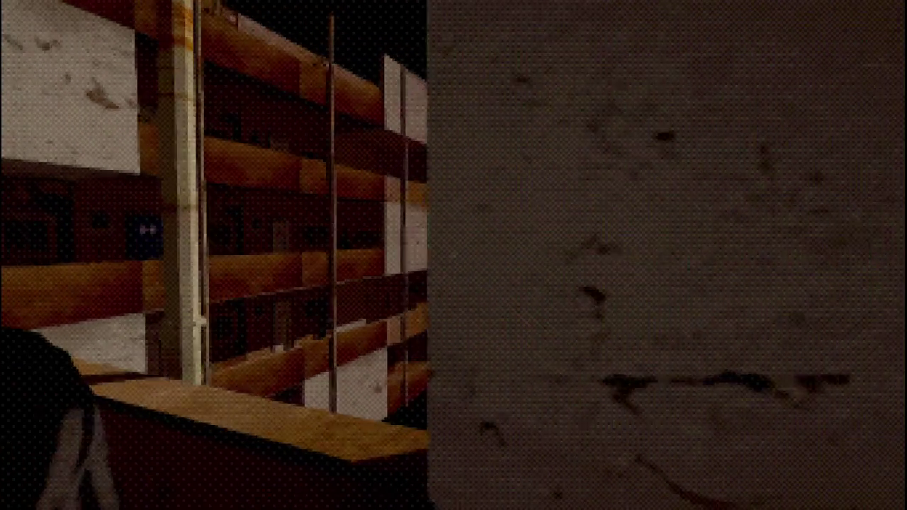
key("w")
key("w")
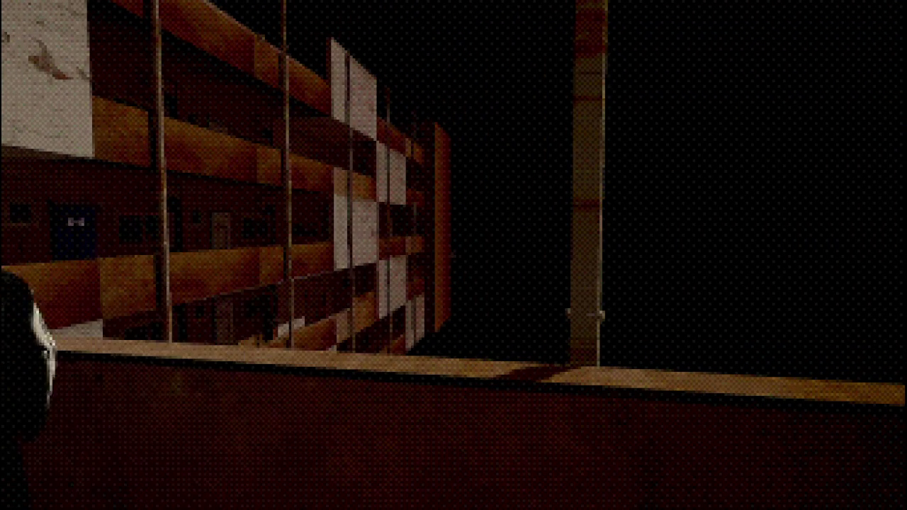
key("w")
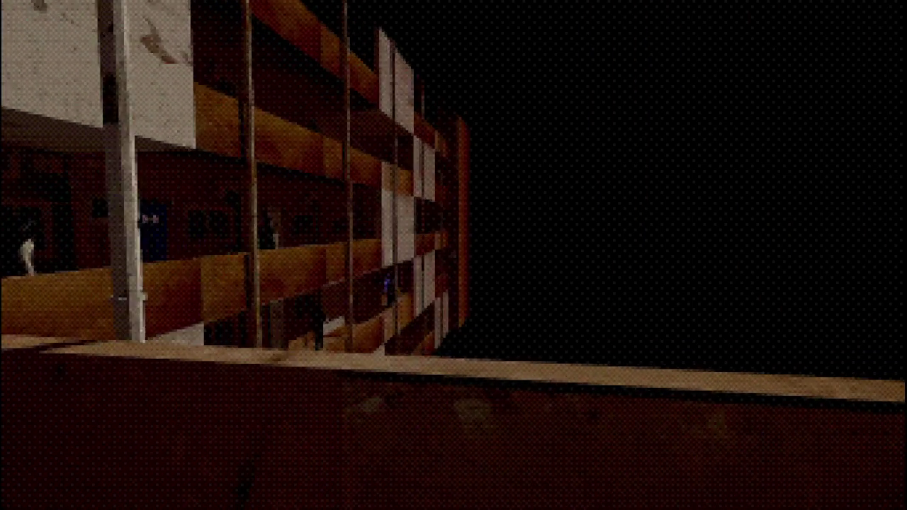
key("w")
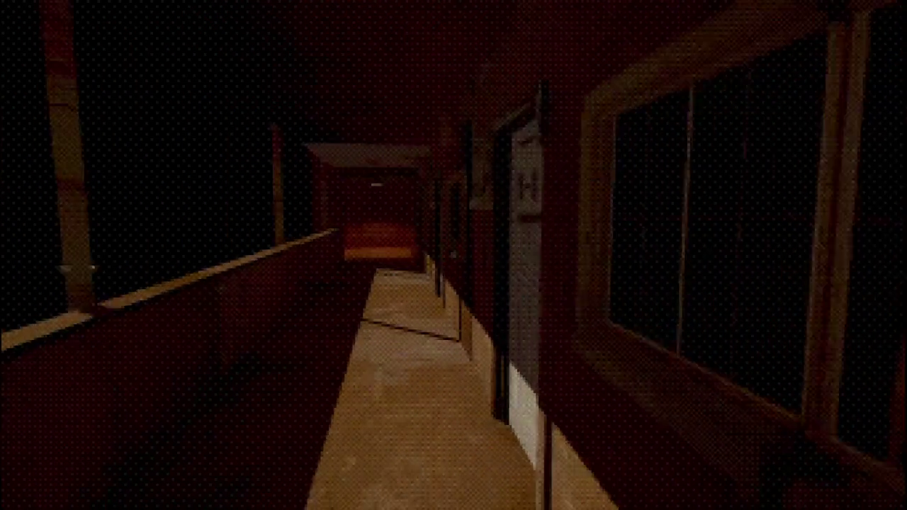
mouse_move(141, 255)
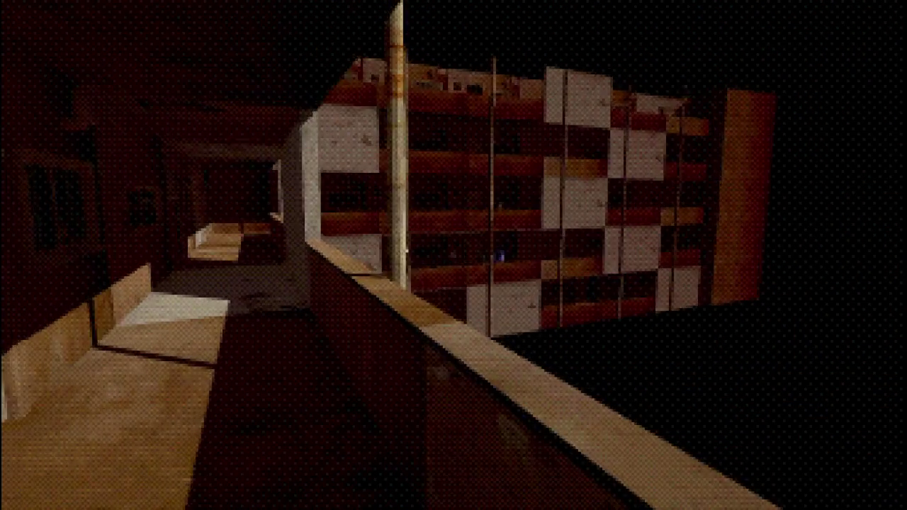
mouse_move(708, 255)
key("w")
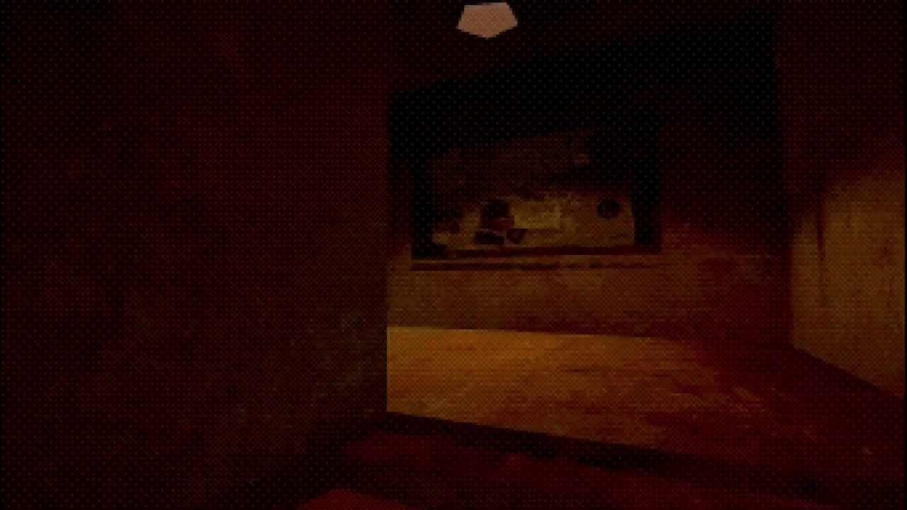
key("w")
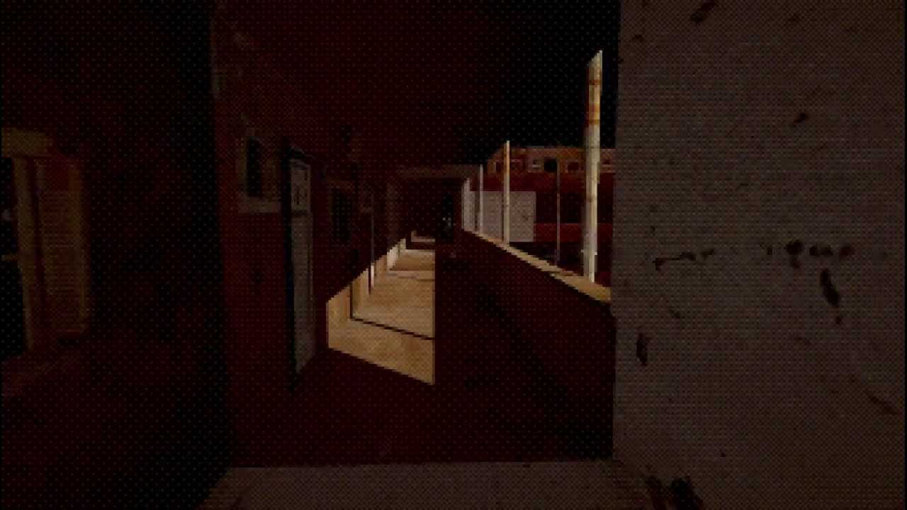
key("w")
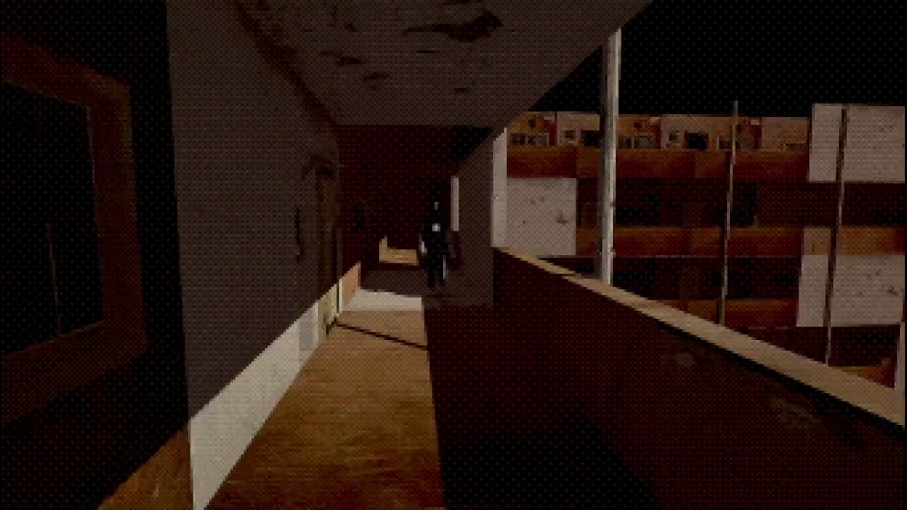
key("w")
left_click(453, 255)
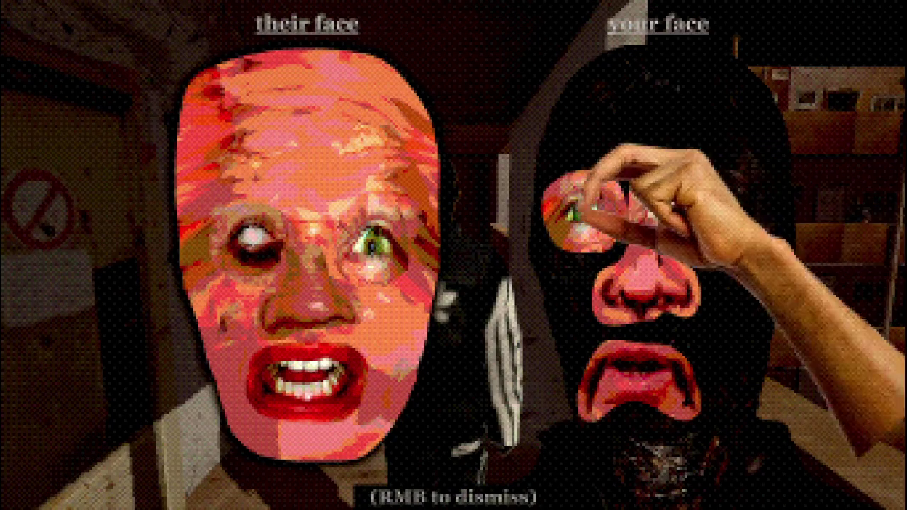
- Dismiss the comparison, walk down the window-lined corridor, compare faces with the dark figure, and dismiss it
right_click(453, 255)
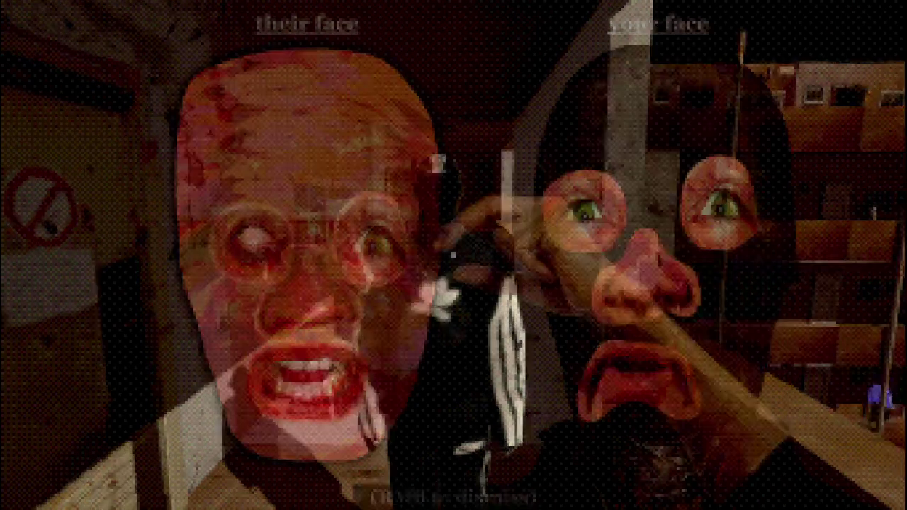
key("w")
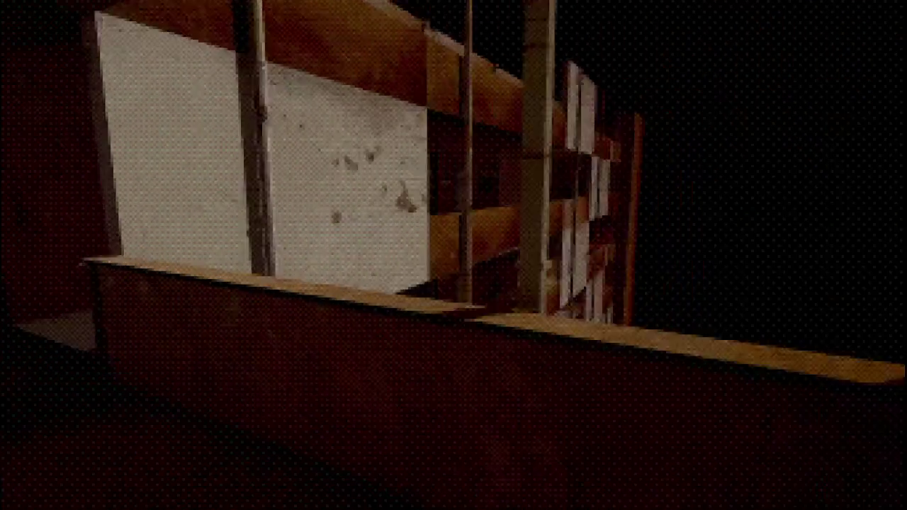
key("w")
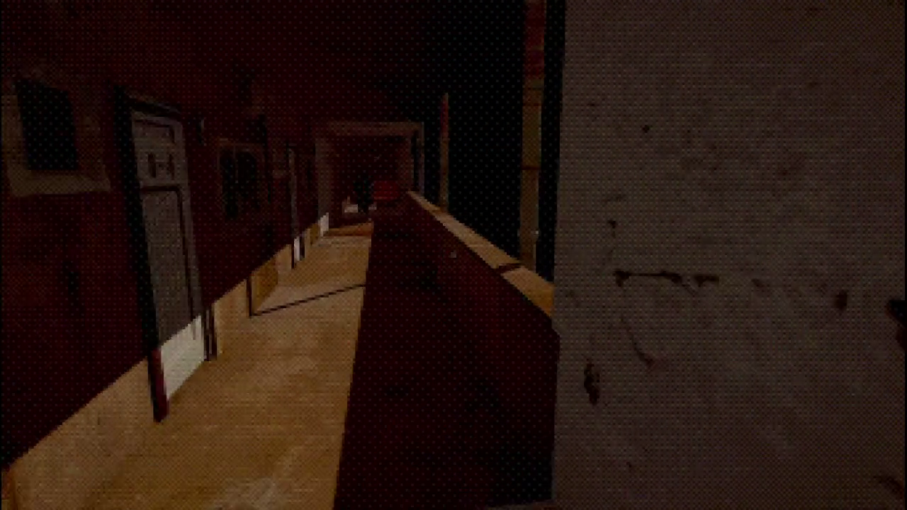
key("w")
left_click(453, 255)
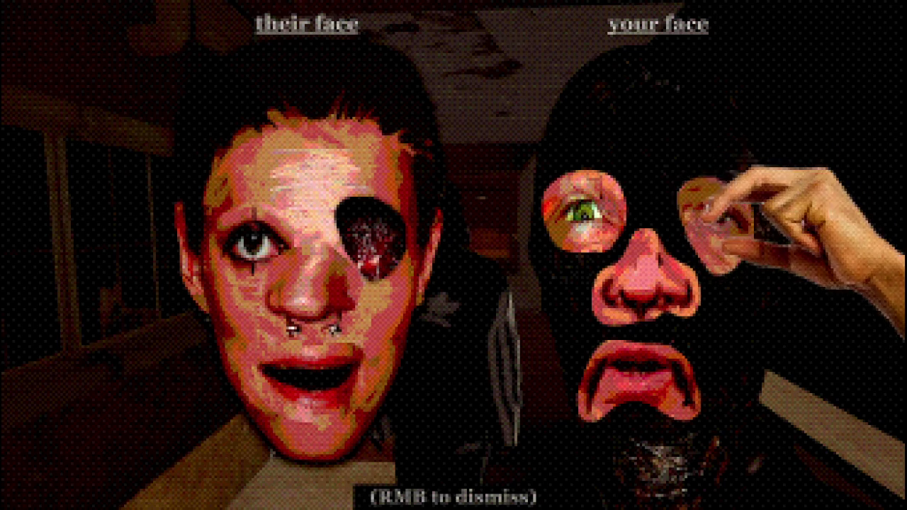
right_click(453, 255)
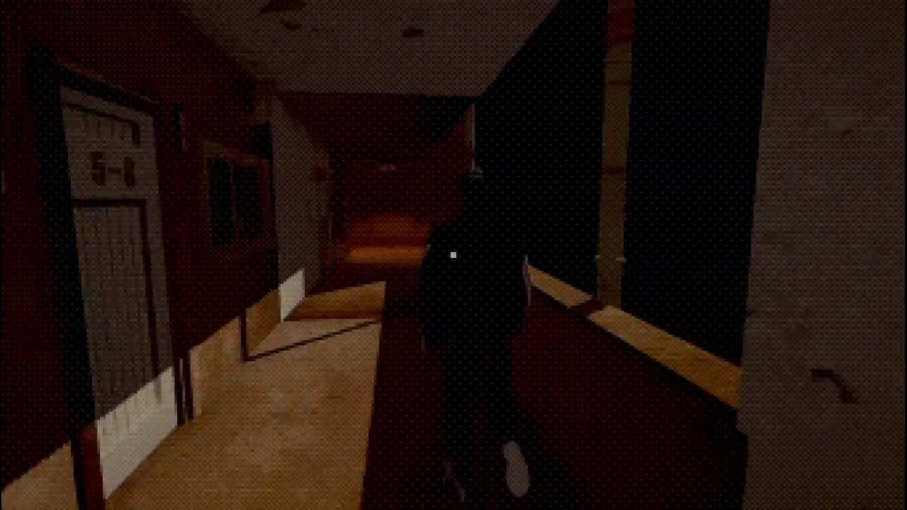
- Compare faces with the figure ahead, then walk down the hallway and knock on door 5-6
left_click(453, 255)
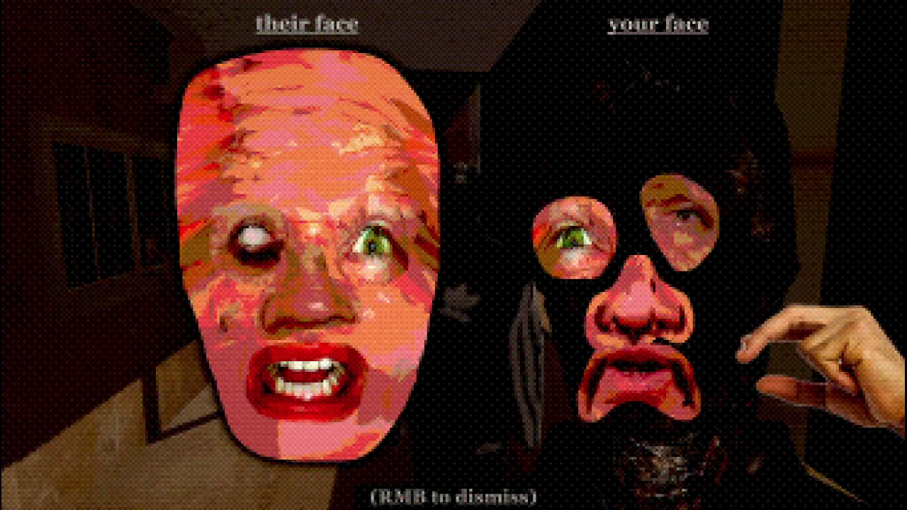
right_click(453, 255)
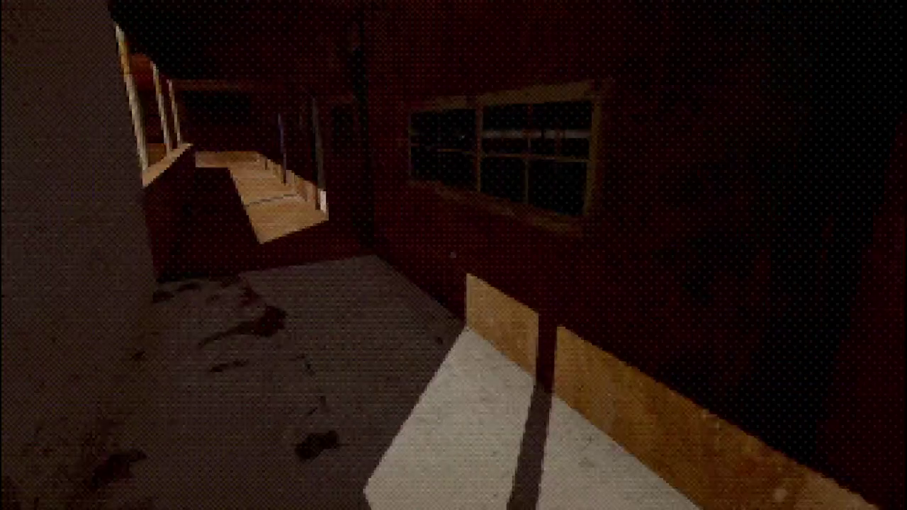
key("w")
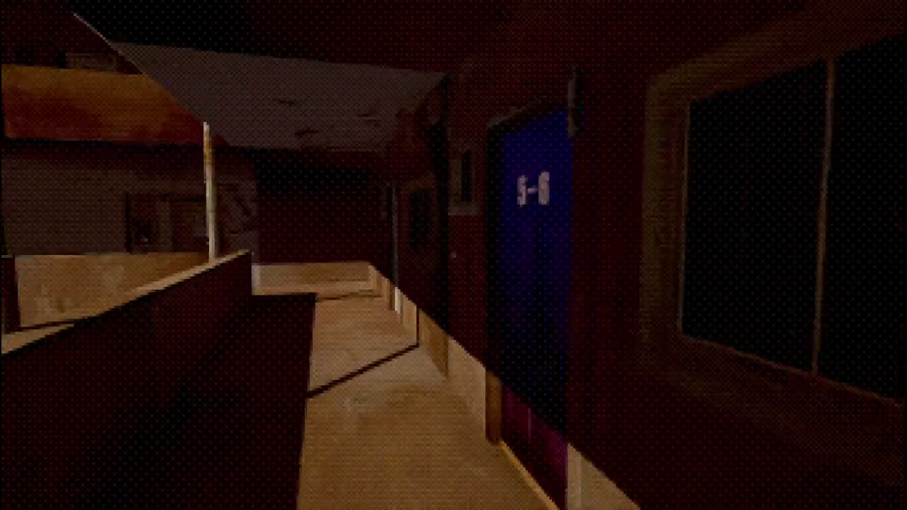
key("w")
left_click(453, 255)
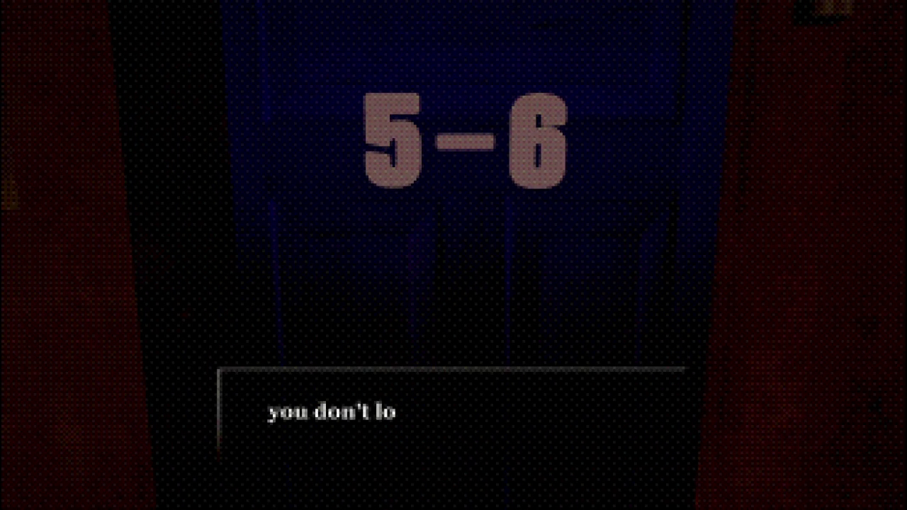
- Walk past doors 5-7 and 5-8, climb the stairs, and snap the man's face
key("w")
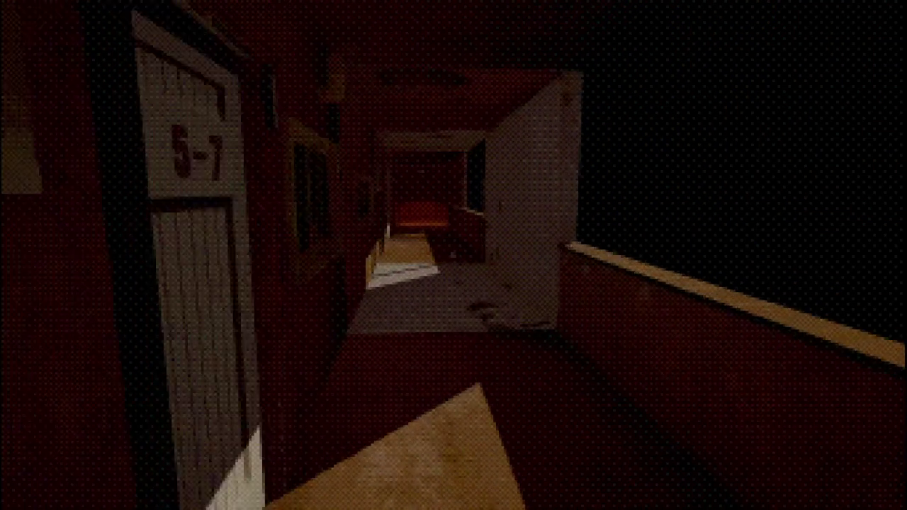
key("w")
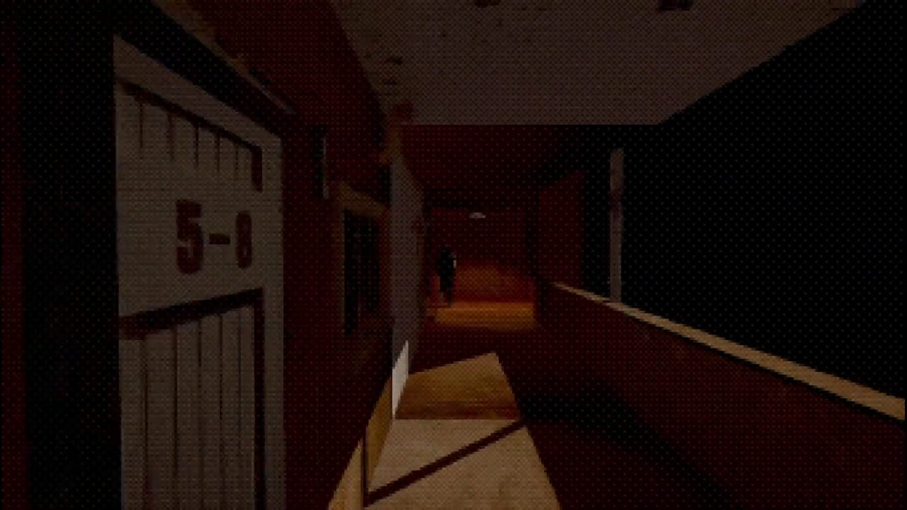
key("w")
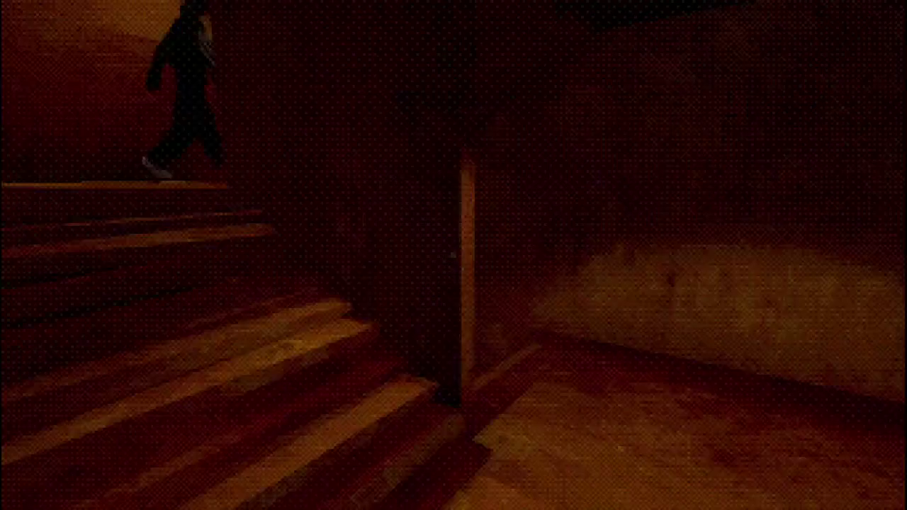
key("w")
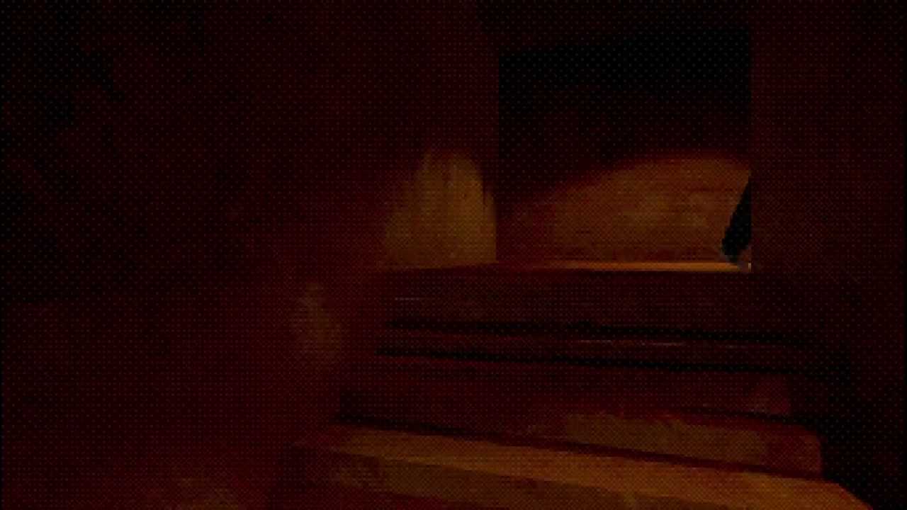
key("w")
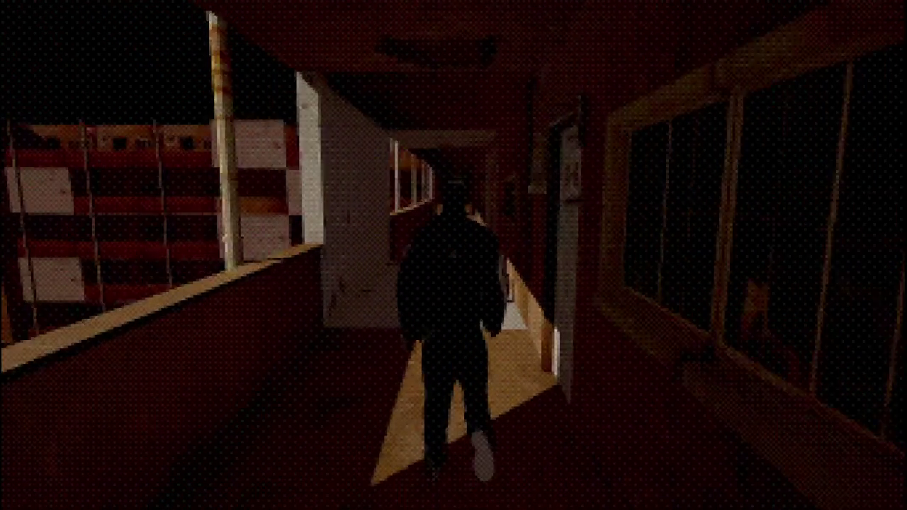
left_click(453, 255)
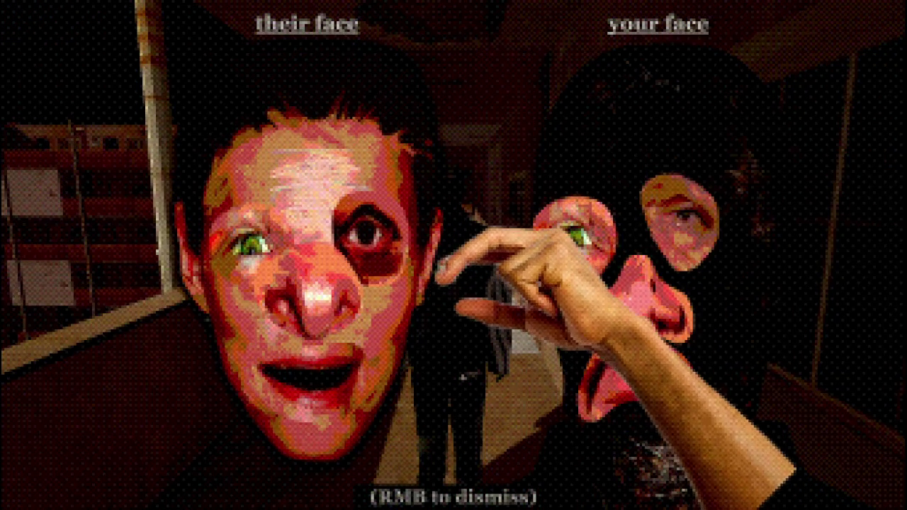
- Dismiss that comparison, walk to the corridor's end and snap the next resident's face
right_click(454, 255)
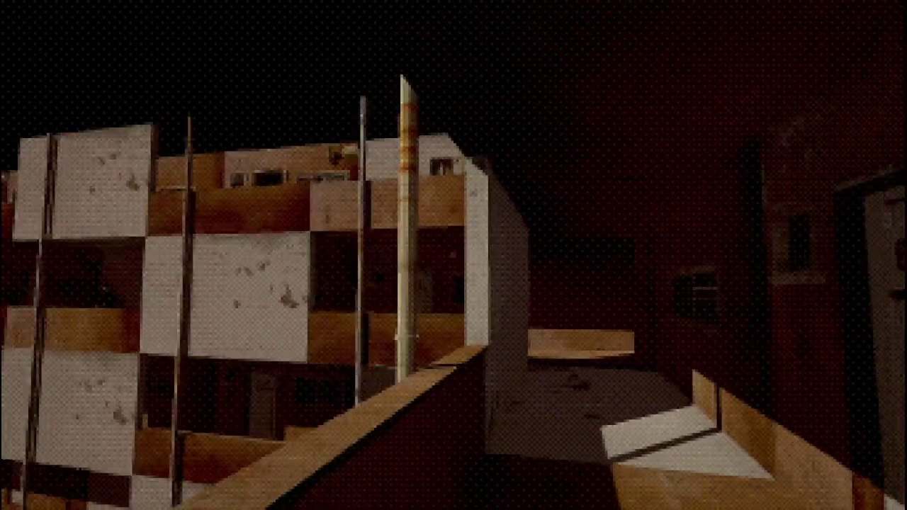
key("w")
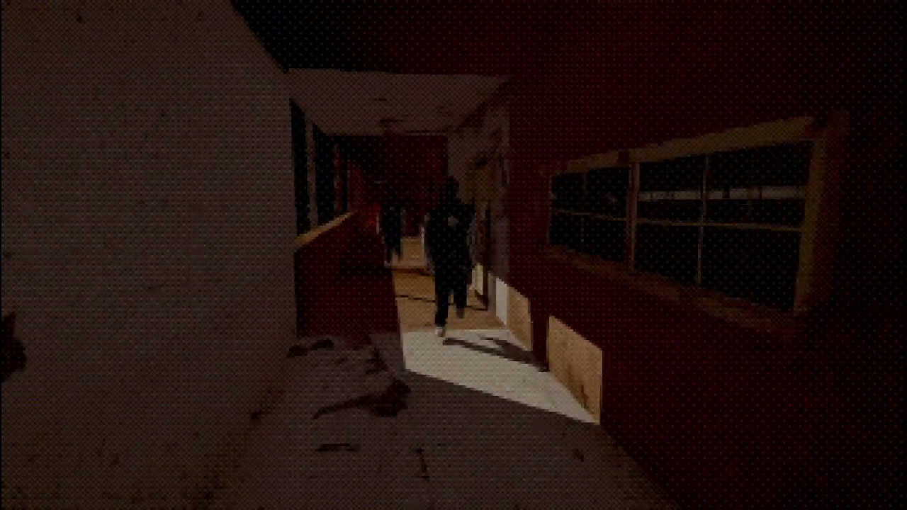
left_click(454, 255)
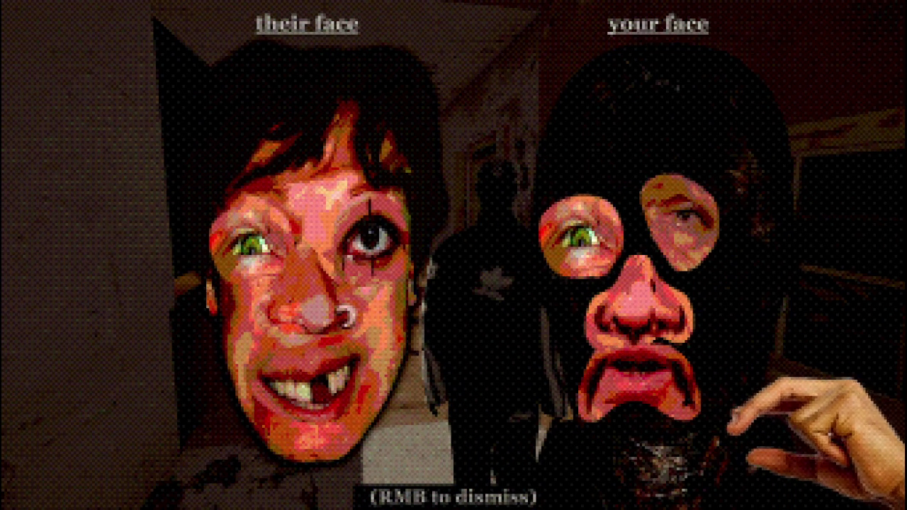
- Snap the beanie-wearing resident's face, dismiss the comparison, and walk along the balcony to door 5-6
right_click(454, 255)
left_click(454, 255)
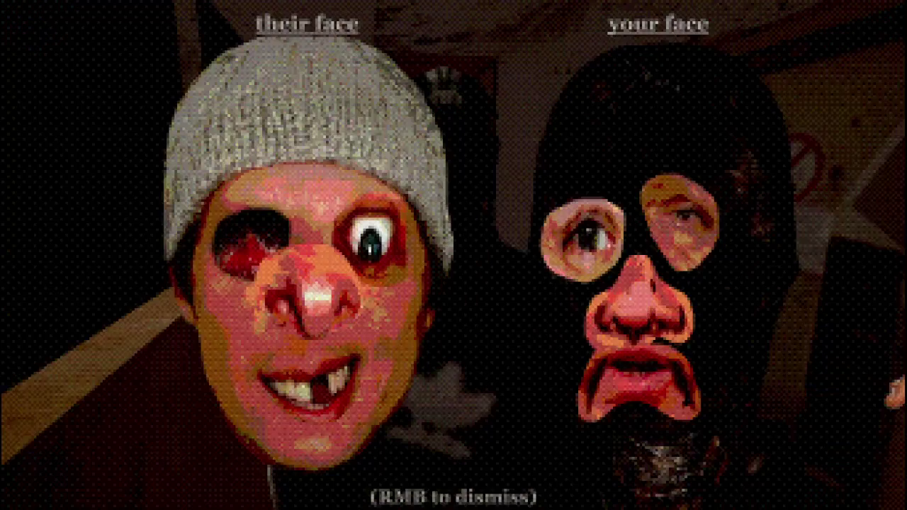
right_click(453, 255)
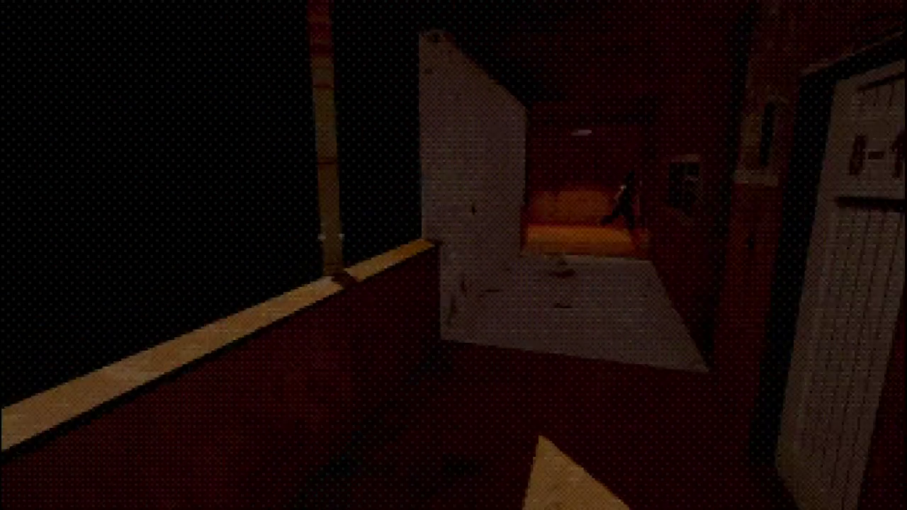
key("w")
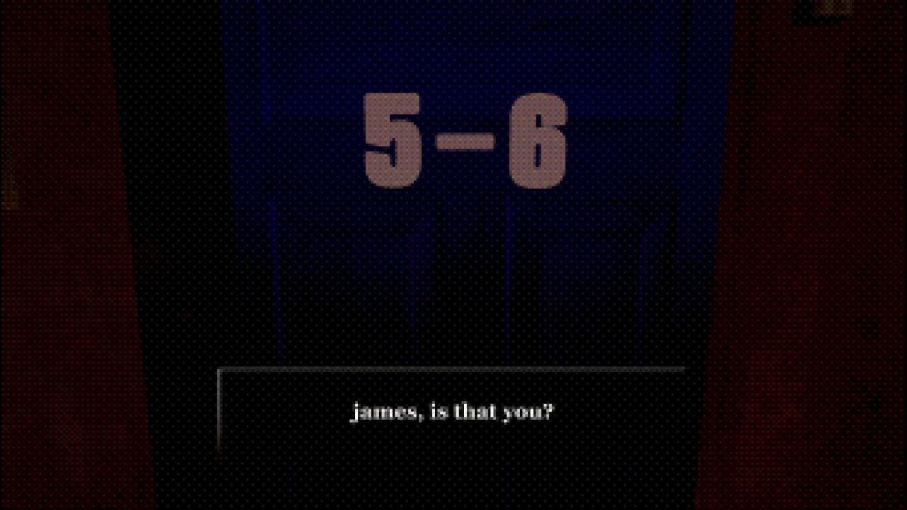
- Advance the four dialogue lines at door 5-6 until the mission report shows rank F
key("Return")
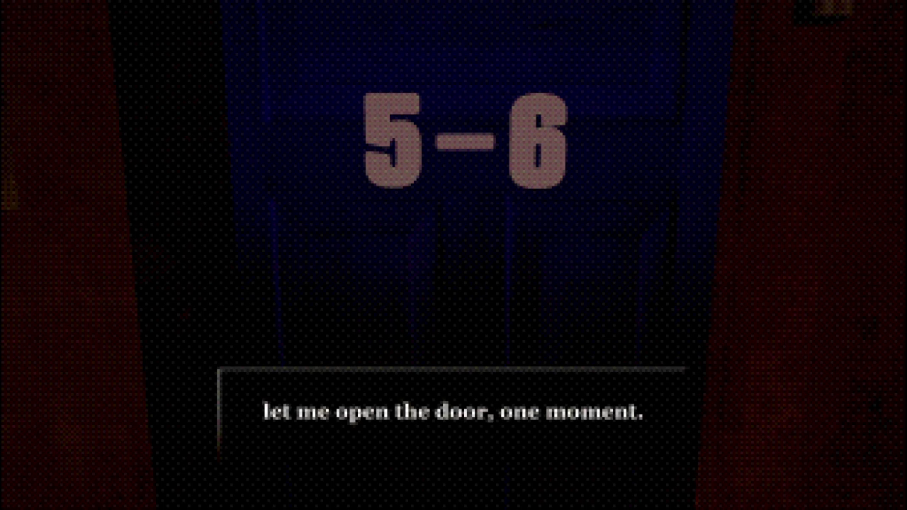
key("Return")
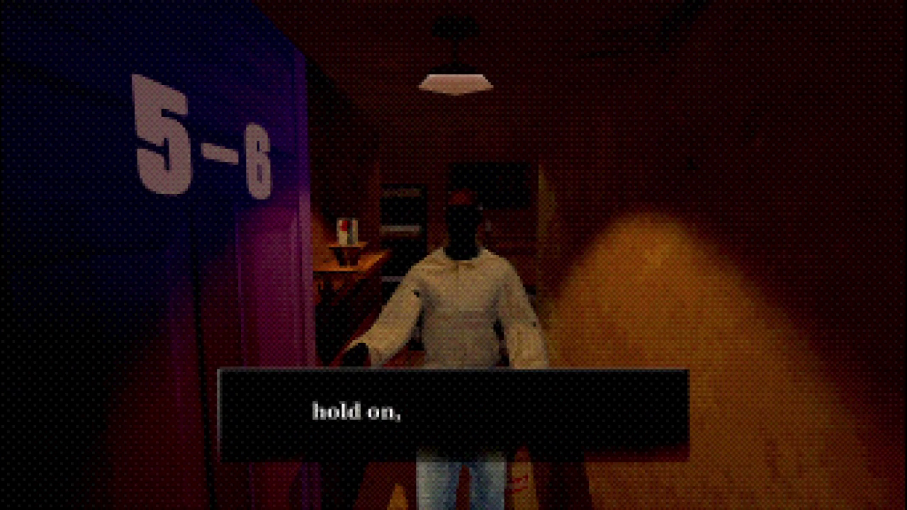
key("Return")
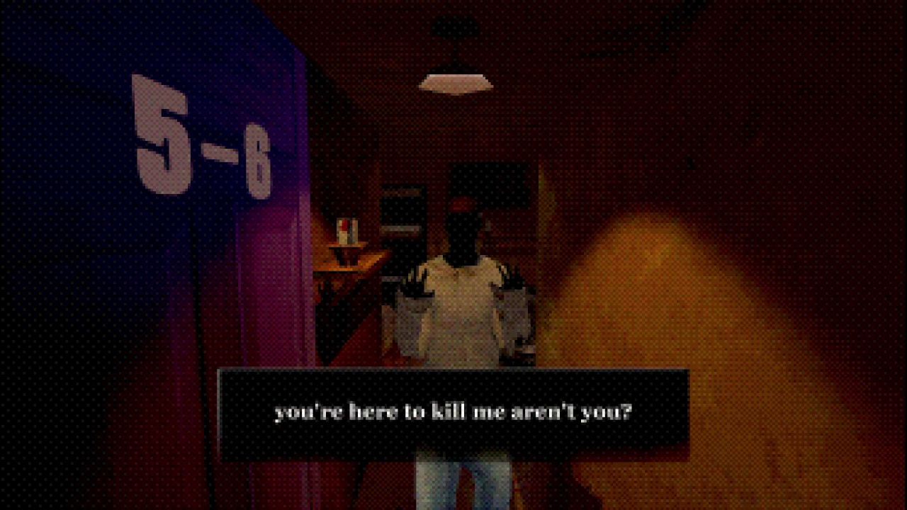
key("Return")
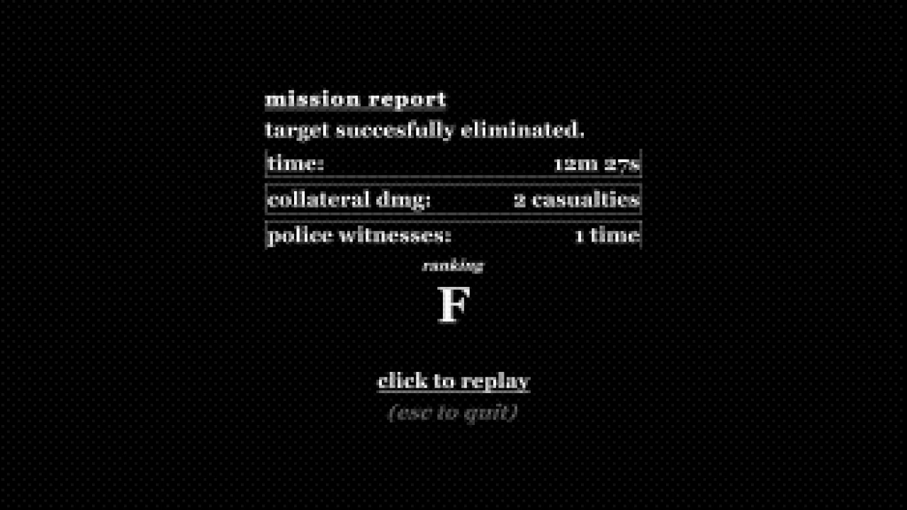
- Quit the game, minimize GitHub Desktop and File Explorer, and bring Firefox to the front
key("Escape")
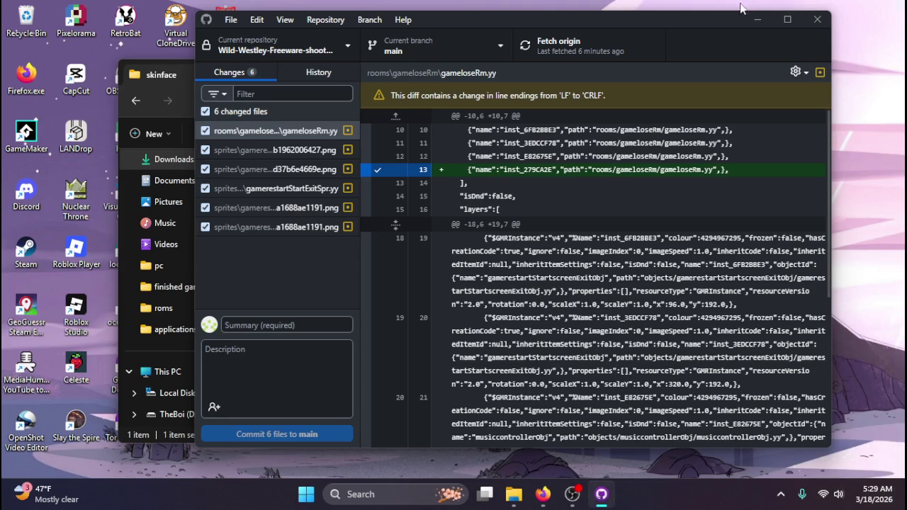
left_click(748, 23)
key("alt+Left")
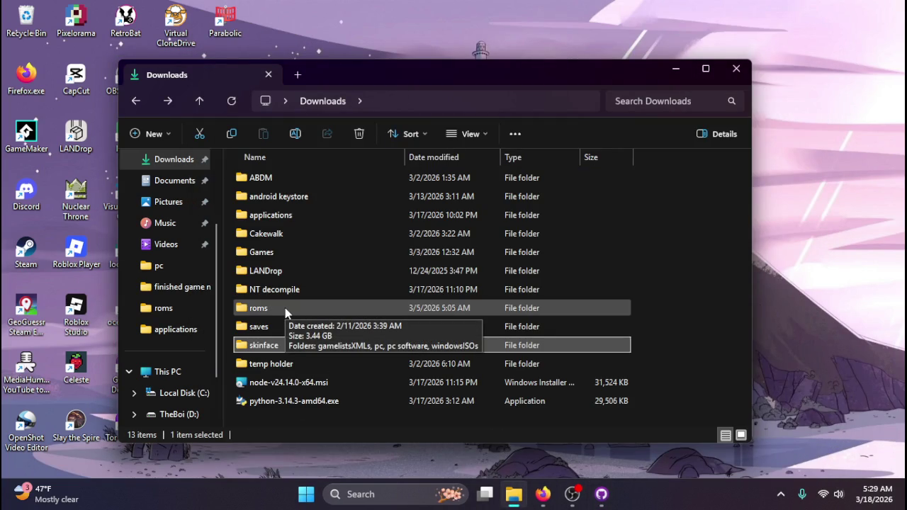
left_click(675, 69)
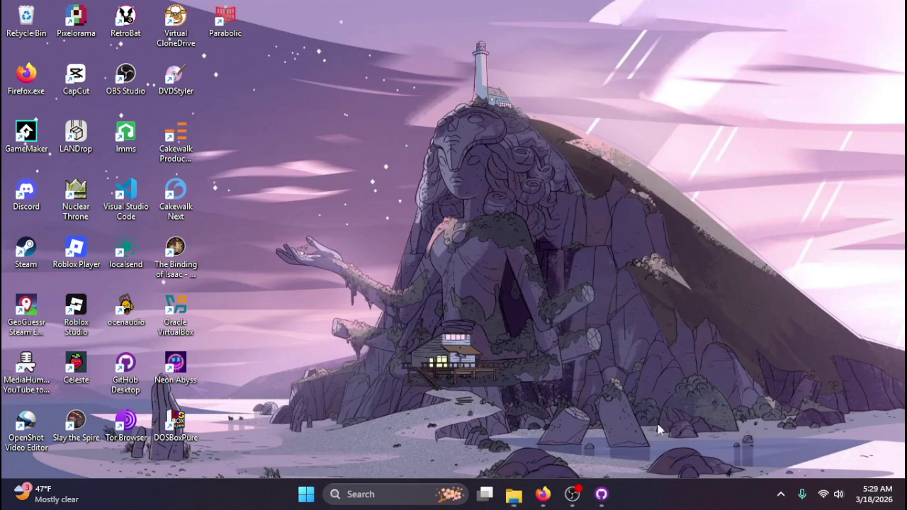
left_click(543, 494)
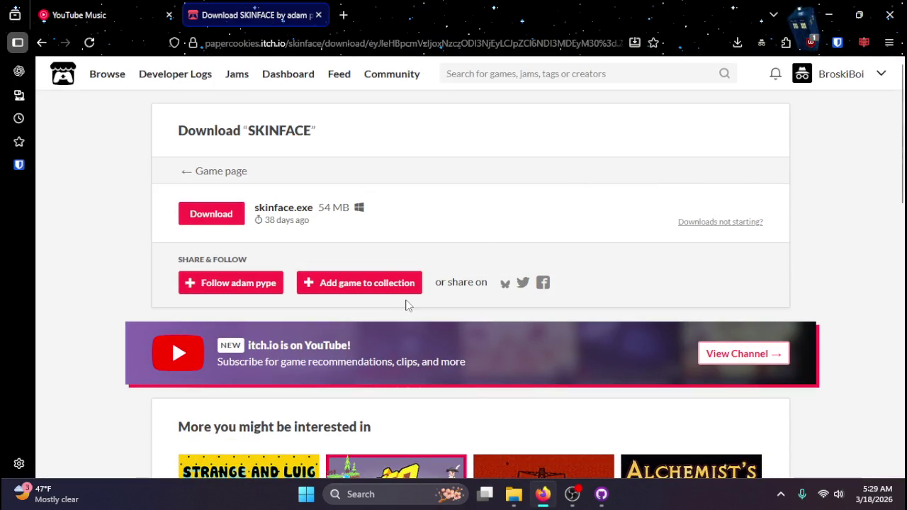
- Reload the SKINFACE itch.io page, scroll through its comments, and open the Top games list
key("F5")
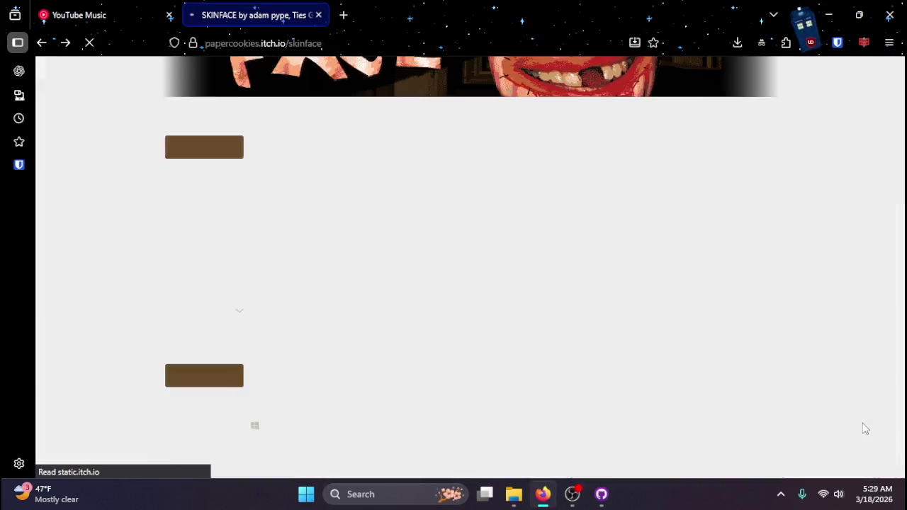
scroll(637, 402, "down", 3)
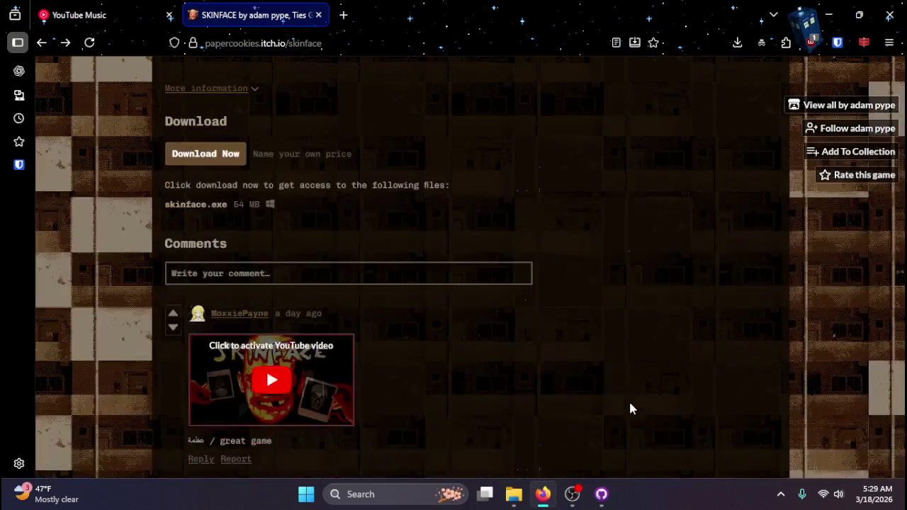
scroll(624, 411, "down", 3)
scroll(479, 363, "down", 5)
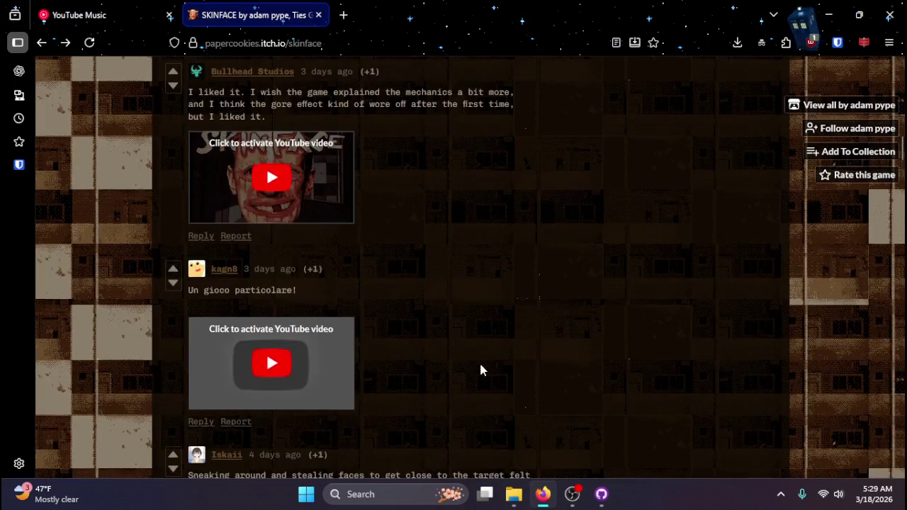
scroll(479, 362, "up", 4)
scroll(479, 378, "up", 10)
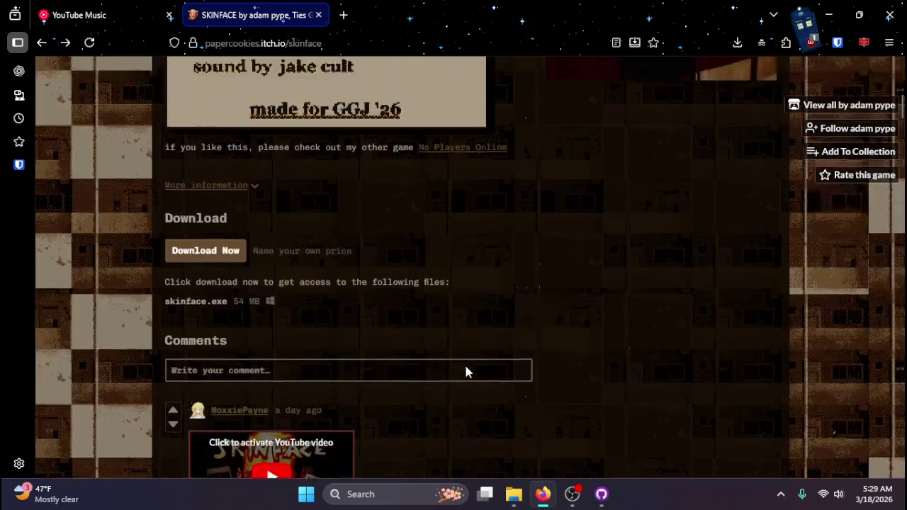
scroll(528, 358, "up", 3)
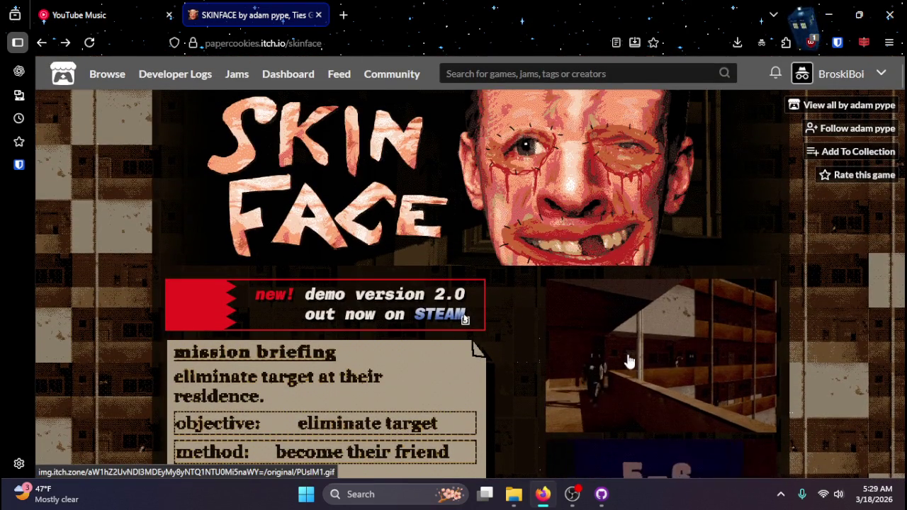
scroll(588, 365, "down", 2)
scroll(531, 372, "up", 2)
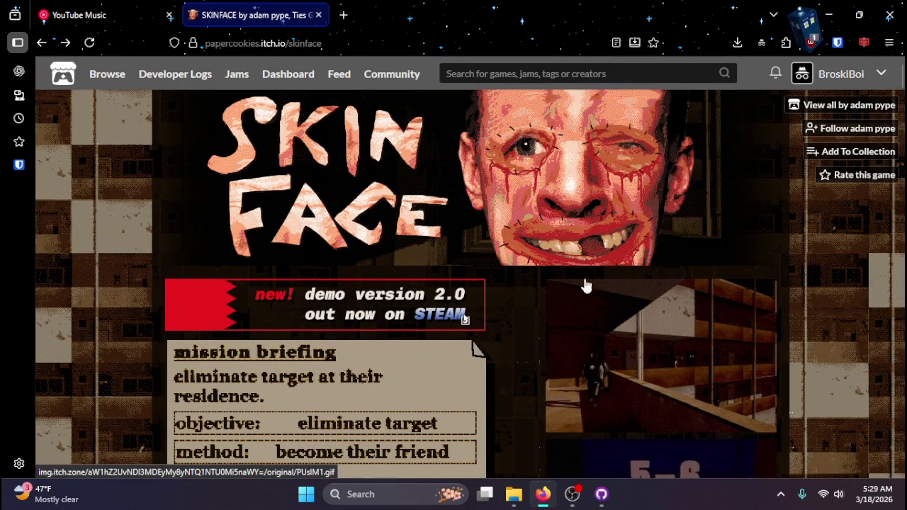
left_click(96, 75)
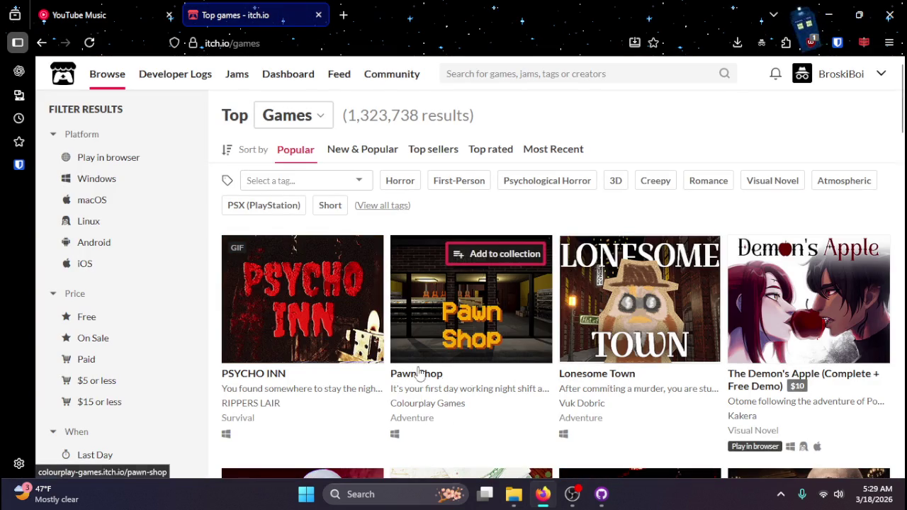
- Open Pawn Shop, scroll down to its Features and Controls lists, then return to Top games
left_click(416, 373)
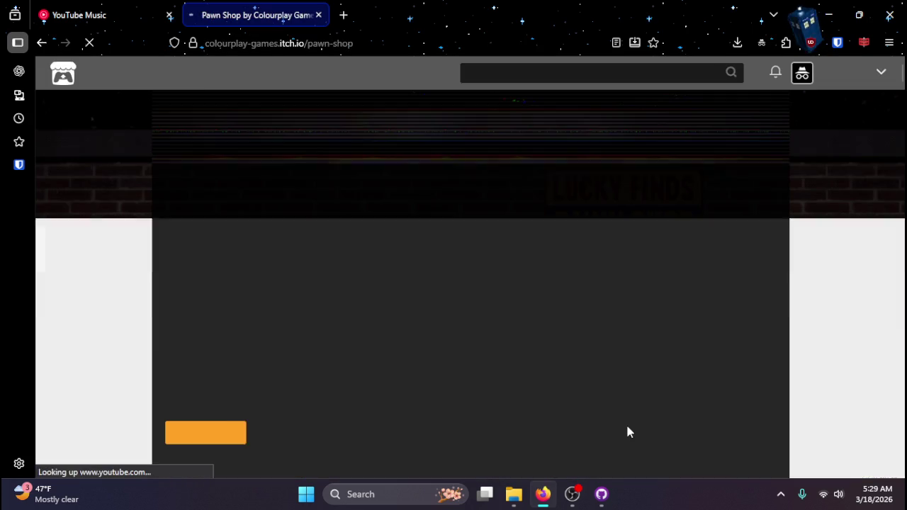
scroll(400, 330, "down", 4)
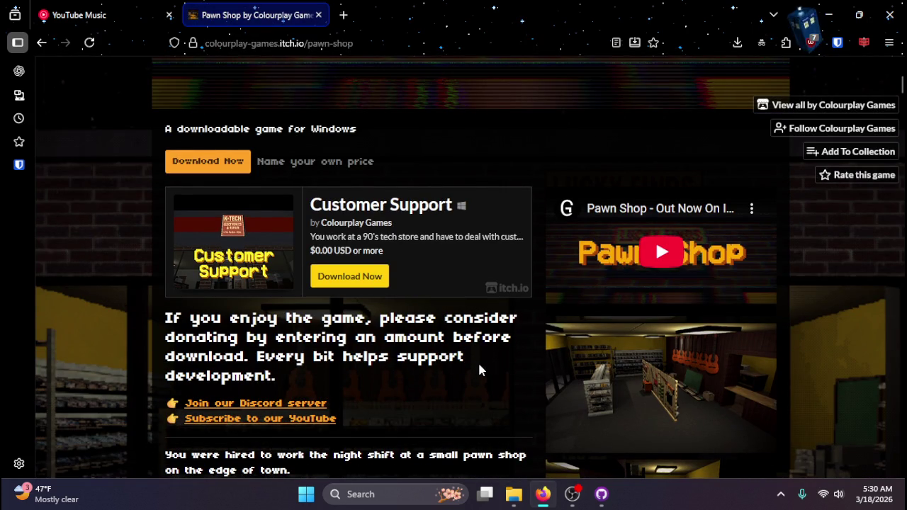
scroll(452, 386, "down", 3)
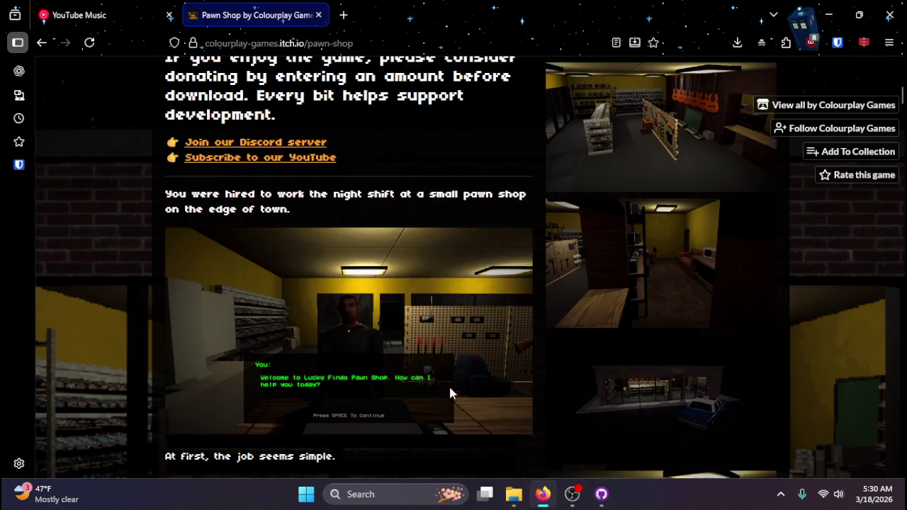
scroll(449, 394, "down", 4)
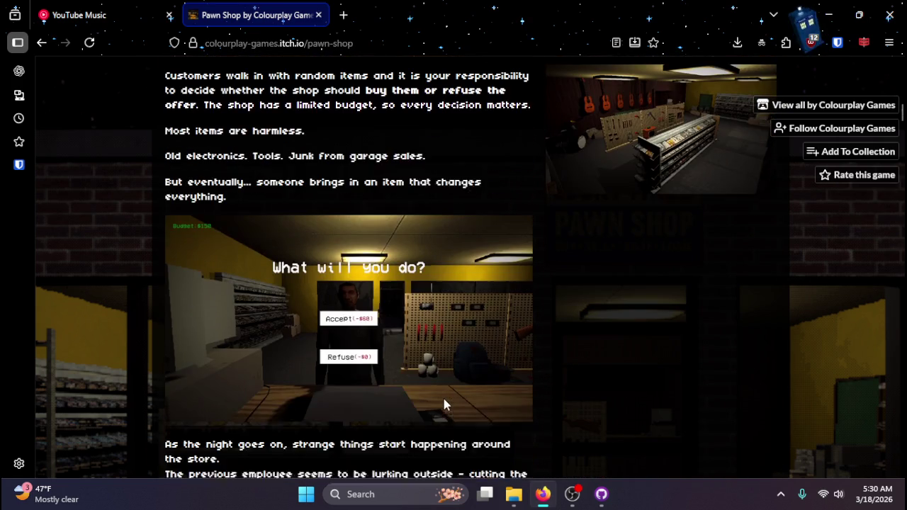
scroll(445, 403, "down", 4)
scroll(442, 404, "down", 6)
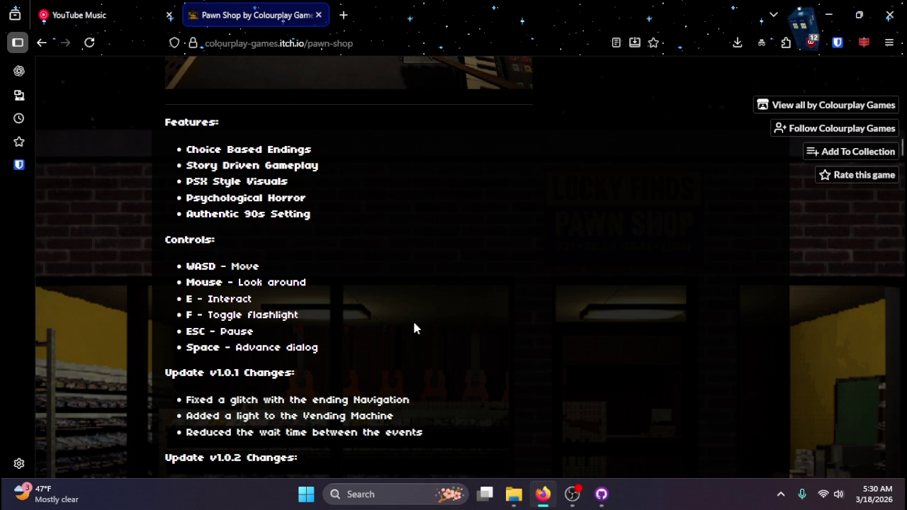
key("alt+Left")
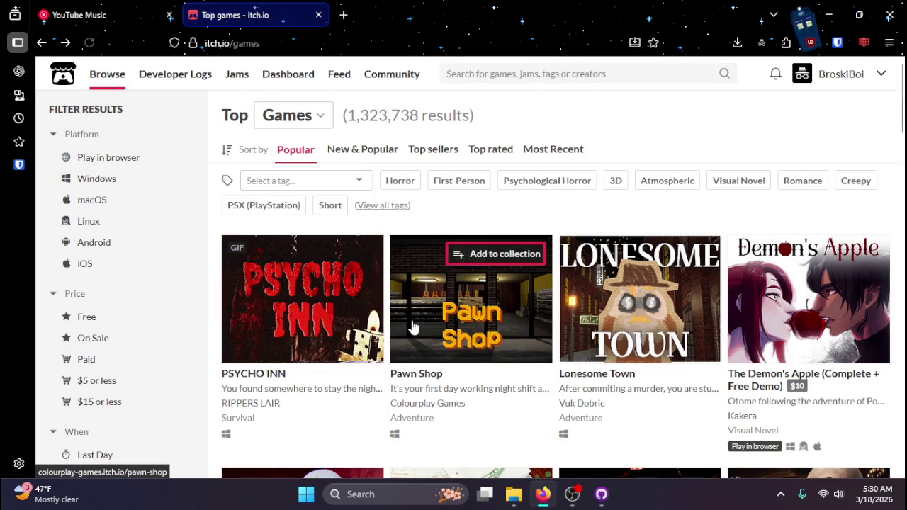
- Scroll down the Top games grid and preview Sonambula's description card
scroll(532, 352, "down", 5)
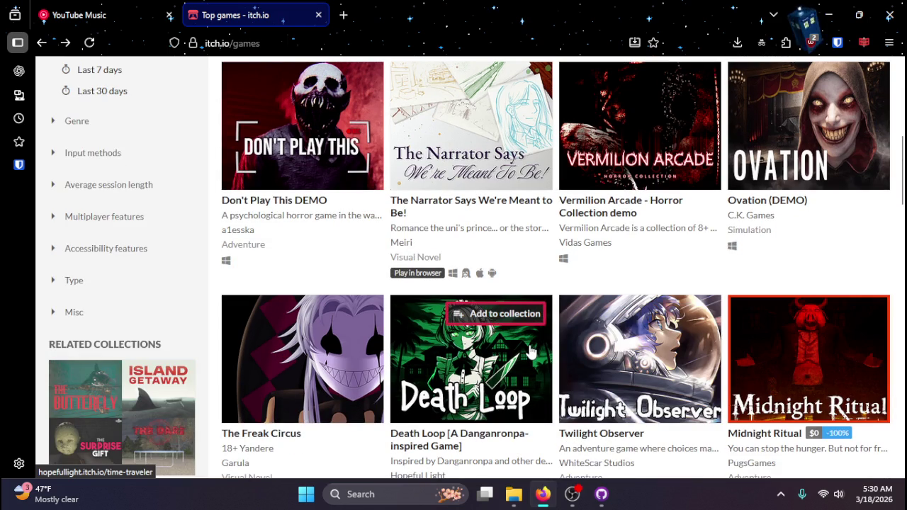
scroll(530, 352, "down", 3)
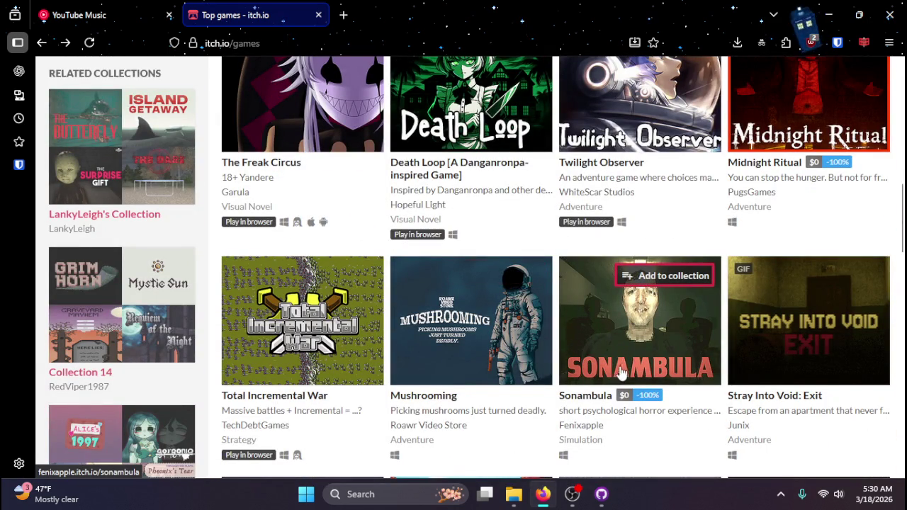
mouse_move(651, 354)
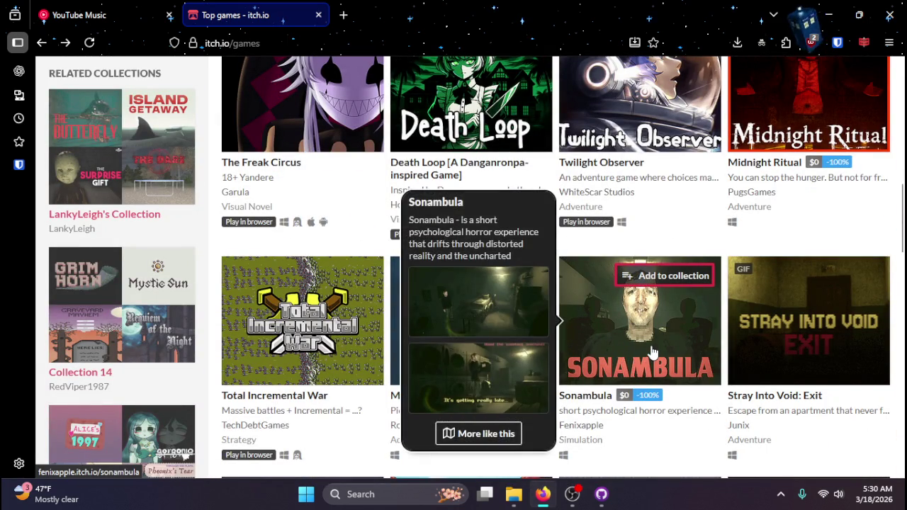
scroll(645, 351, "down", 4)
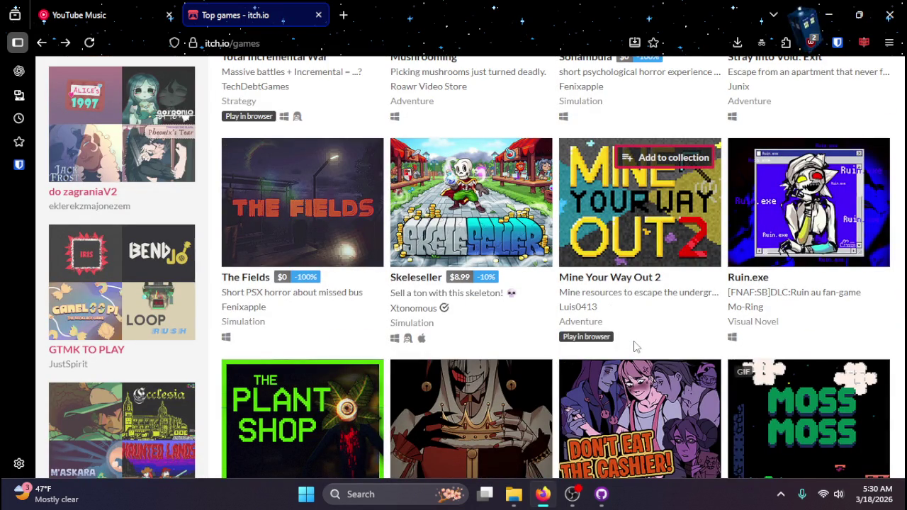
scroll(802, 315, "down", 2)
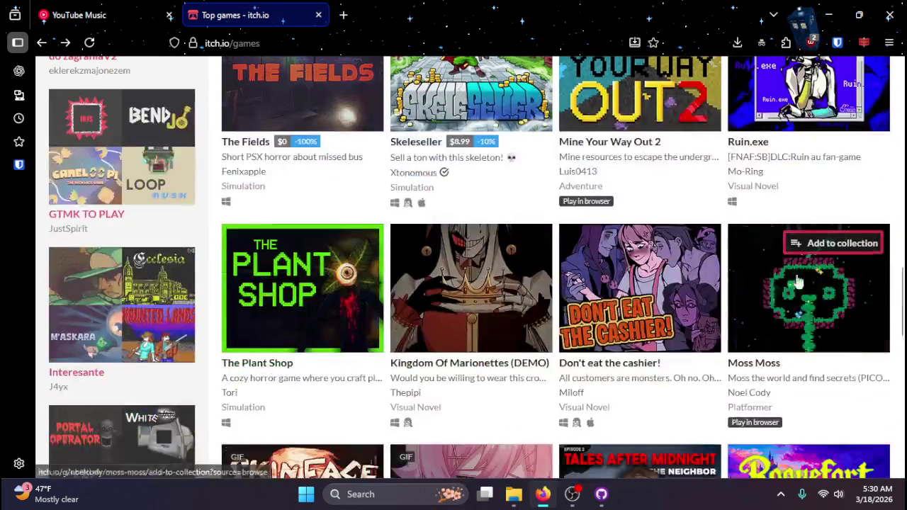
scroll(808, 332, "down", 2)
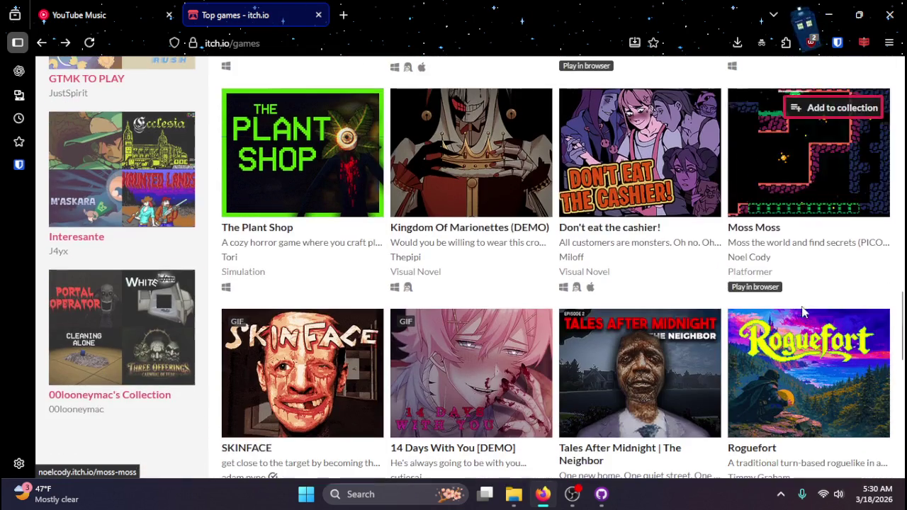
scroll(735, 325, "down", 1)
scroll(779, 333, "down", 3)
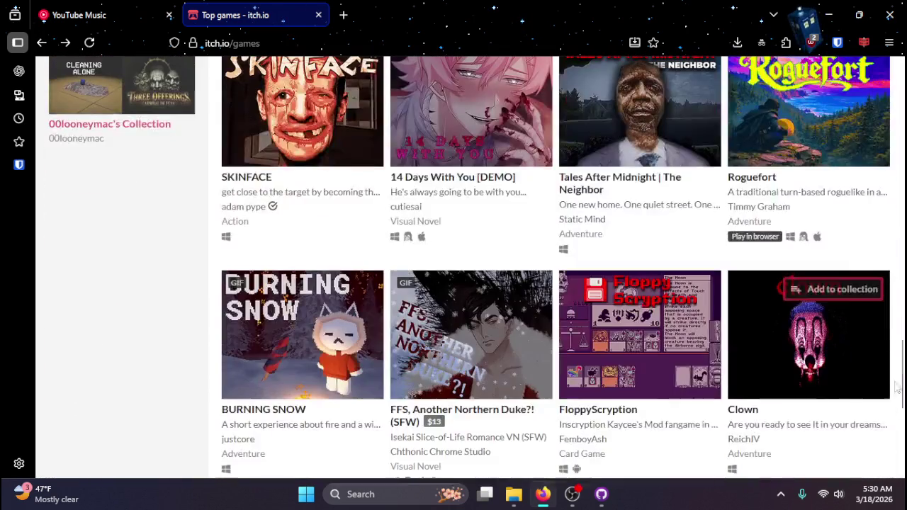
scroll(903, 364, "down", 1)
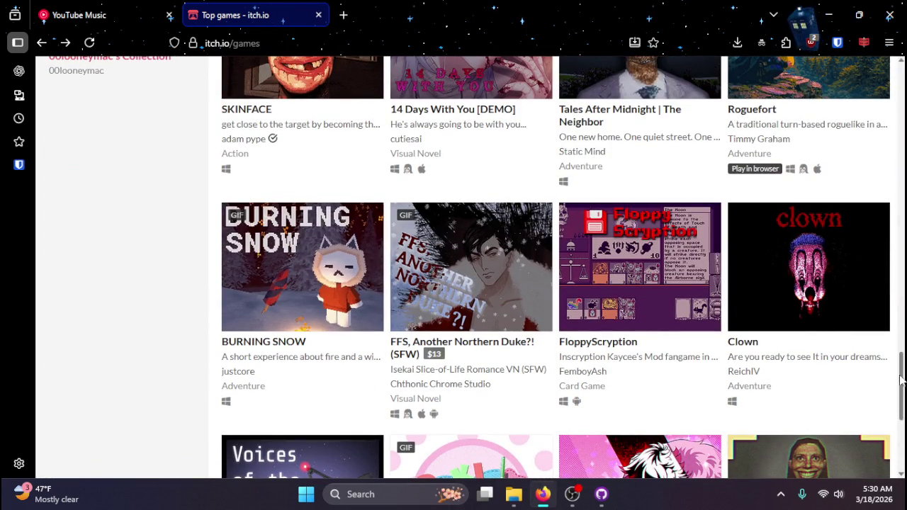
- Preview the Burning Snow and Clown description cards, then keep scrolling the list
mouse_move(313, 303)
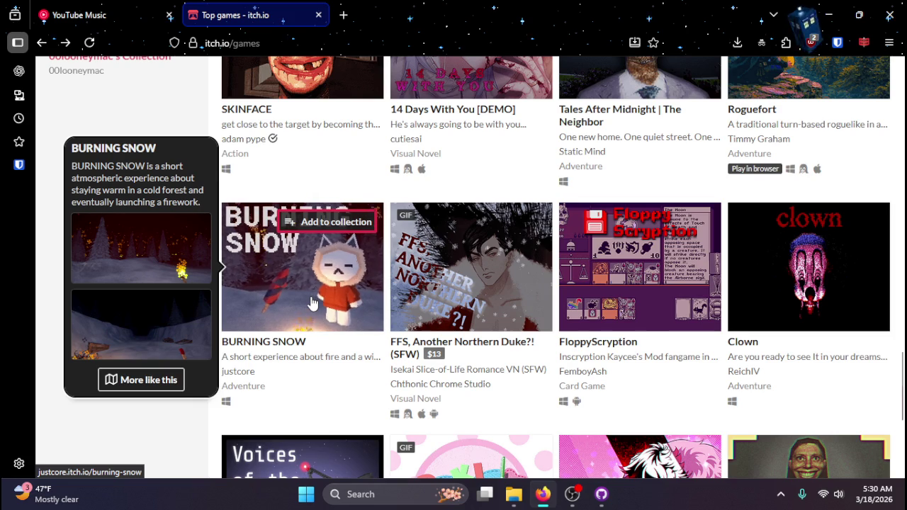
mouse_move(792, 269)
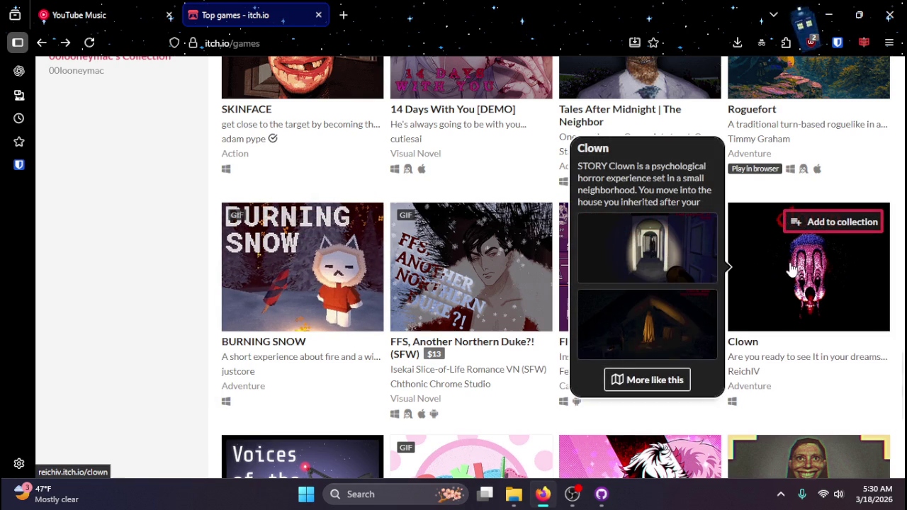
scroll(715, 297, "down", 7)
scroll(712, 310, "down", 3)
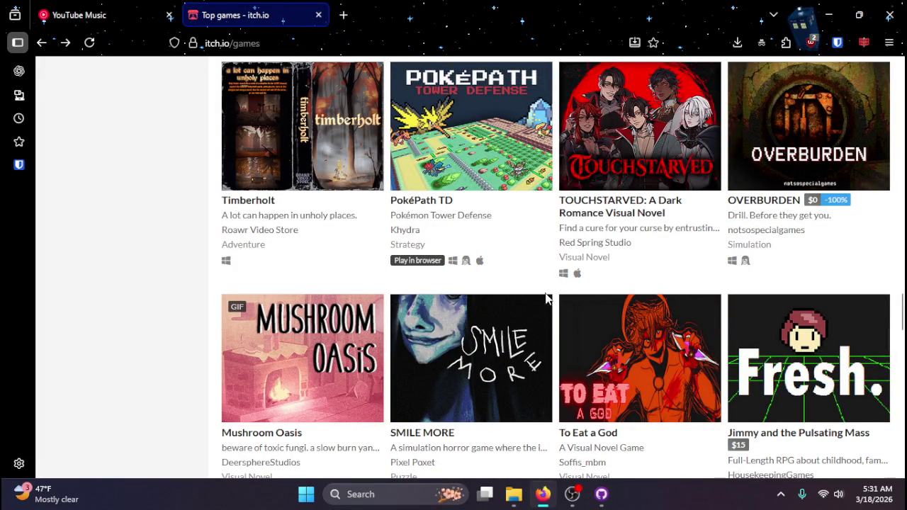
- Scroll further down the Top games grid, previewing more game cards along the way
scroll(552, 299, "down", 3)
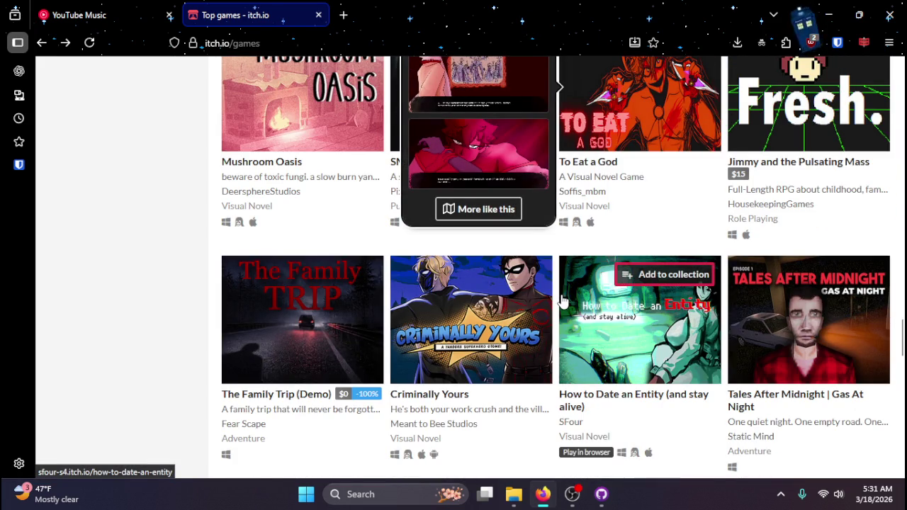
scroll(560, 300, "down", 1)
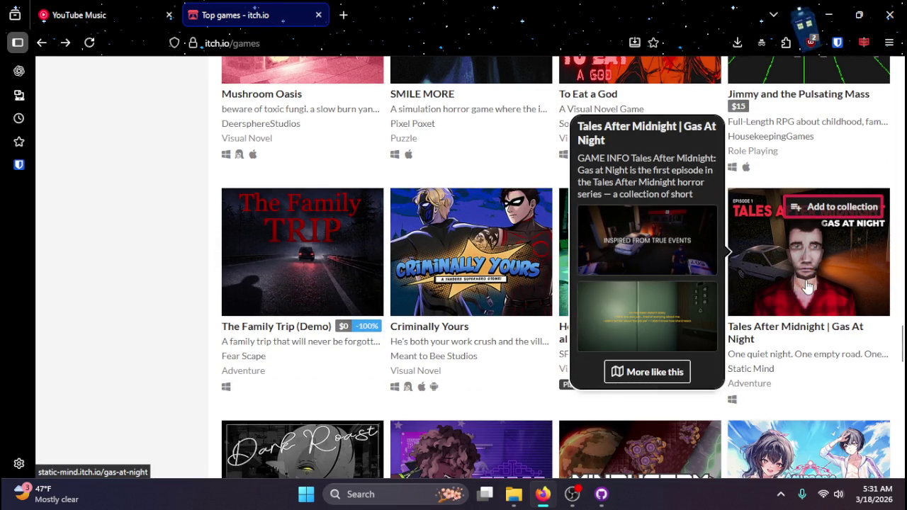
scroll(807, 285, "down", 3)
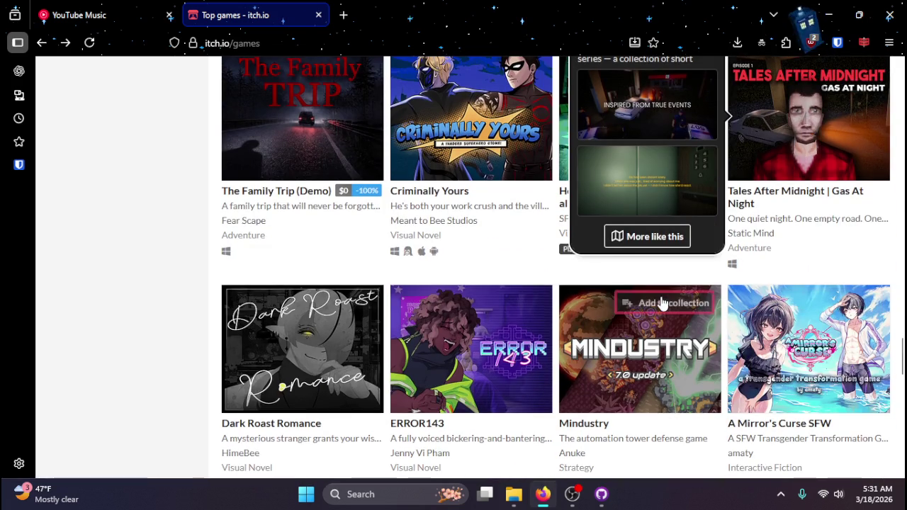
mouse_move(662, 303)
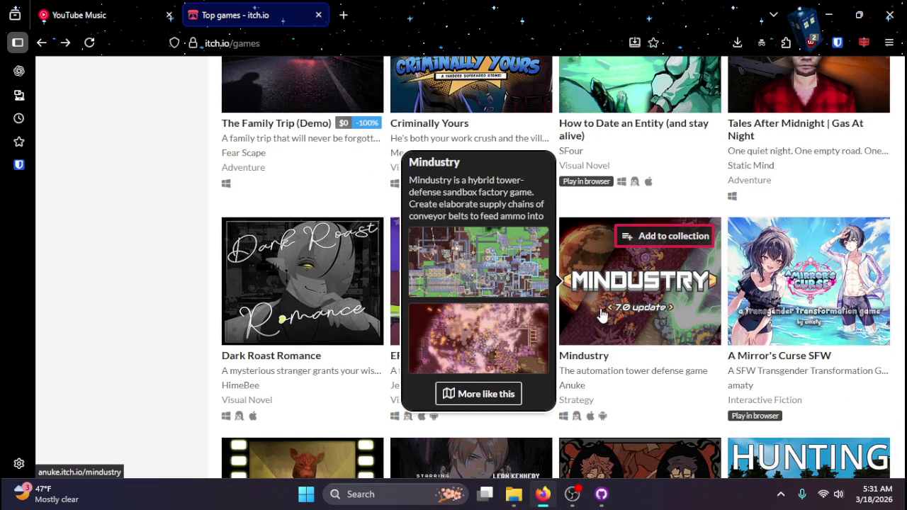
scroll(601, 314, "down", 3)
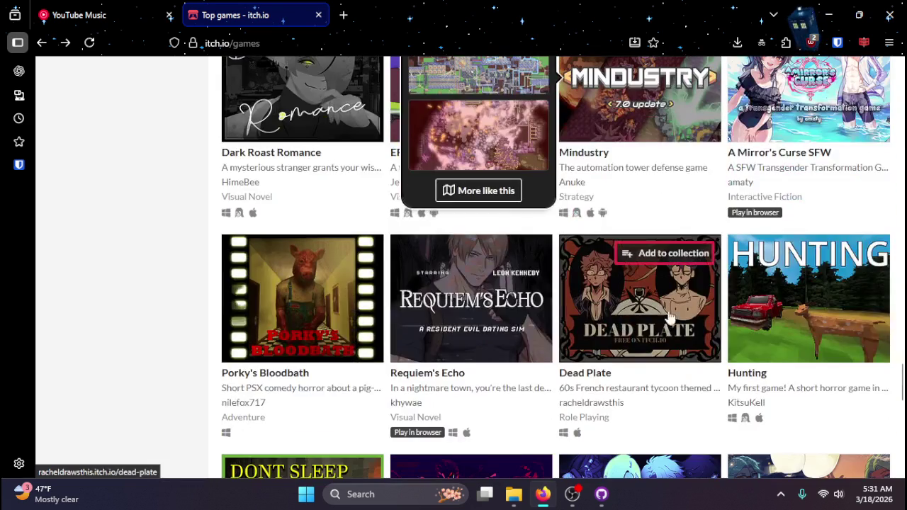
scroll(895, 280, "up", 2)
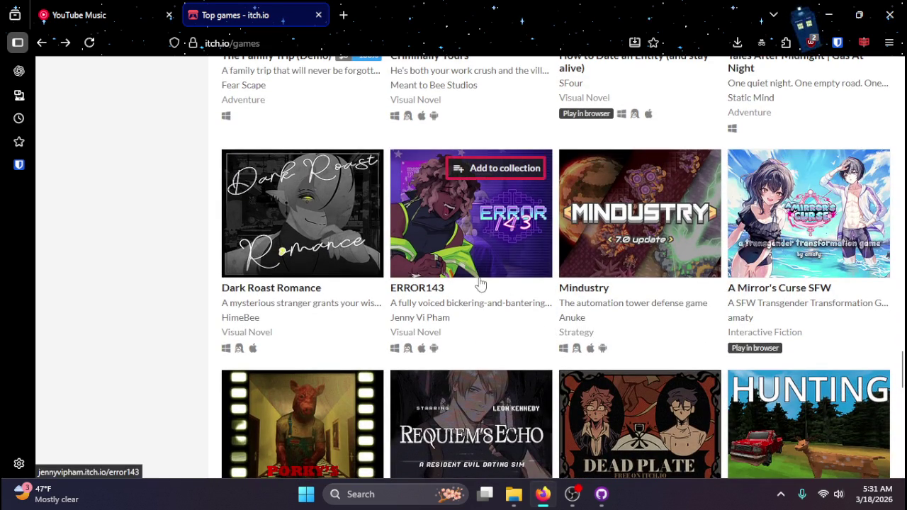
mouse_move(478, 268)
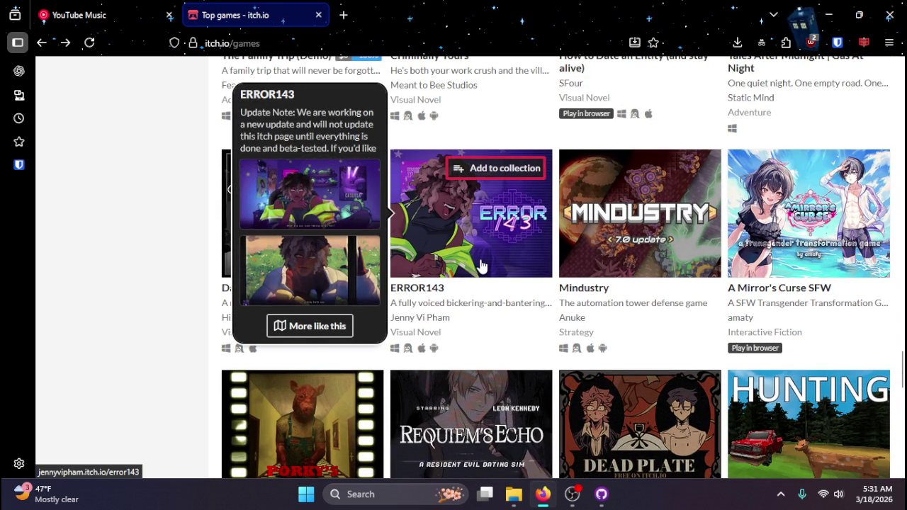
- Open the A Dance of Fire and Ice game page and run its browser version
scroll(480, 264, "down", 4)
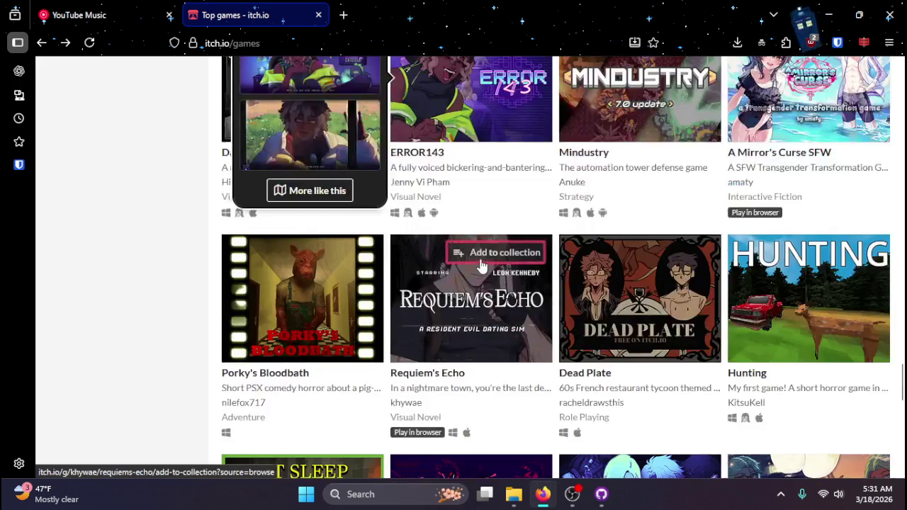
scroll(557, 310, "down", 3)
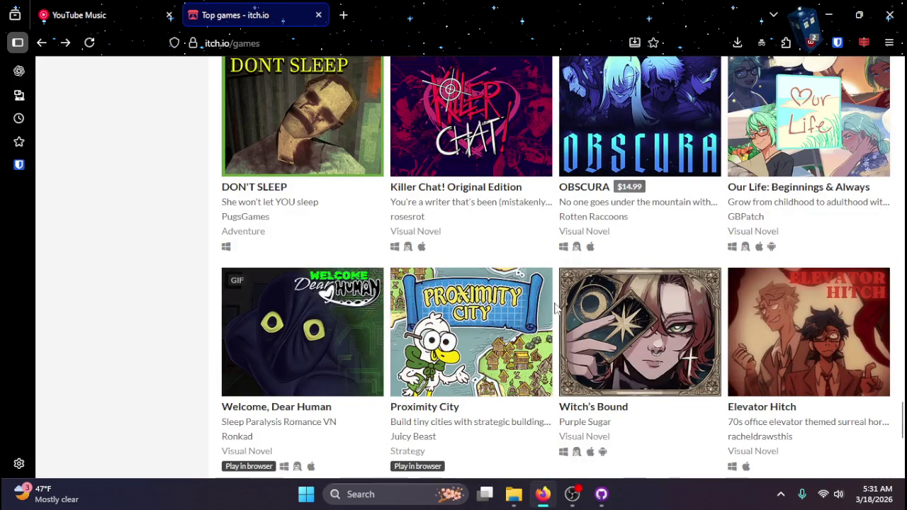
scroll(556, 309, "down", 5)
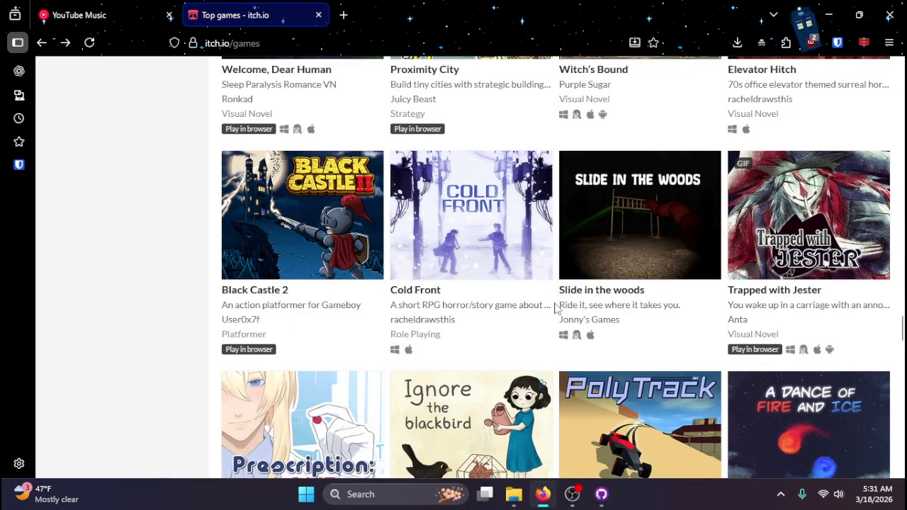
scroll(673, 227, "down", 3)
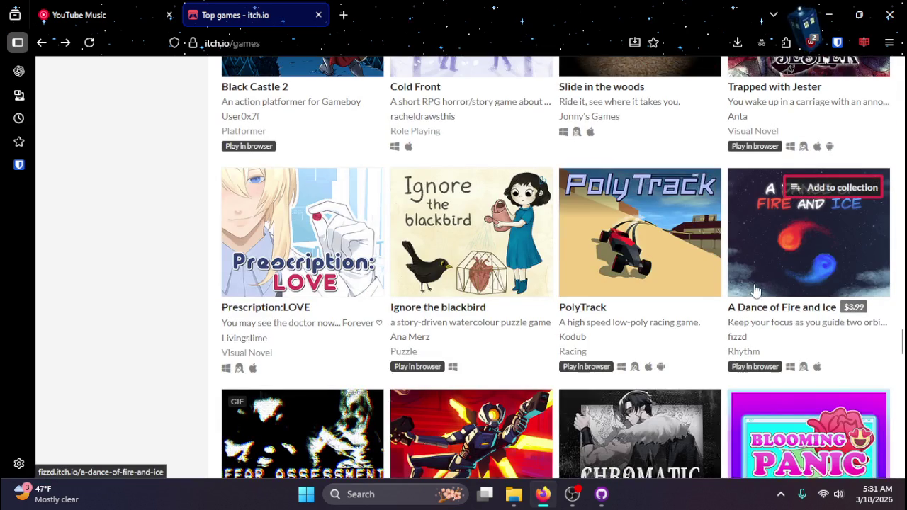
mouse_move(835, 277)
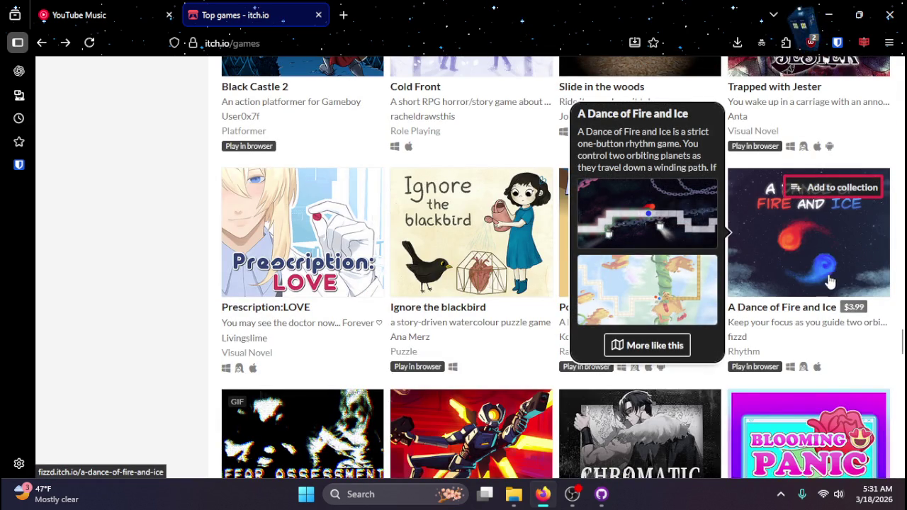
scroll(824, 293, "down", 2)
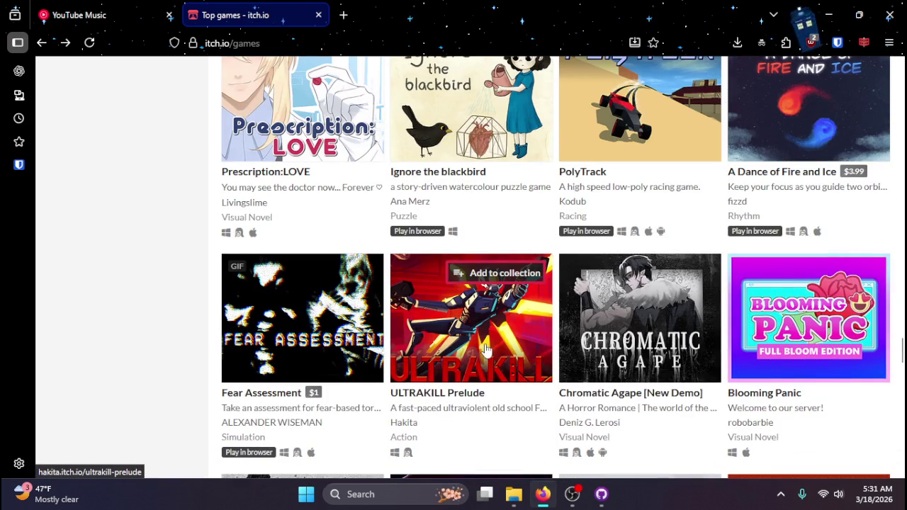
scroll(793, 212, "up", 2)
left_click(815, 253)
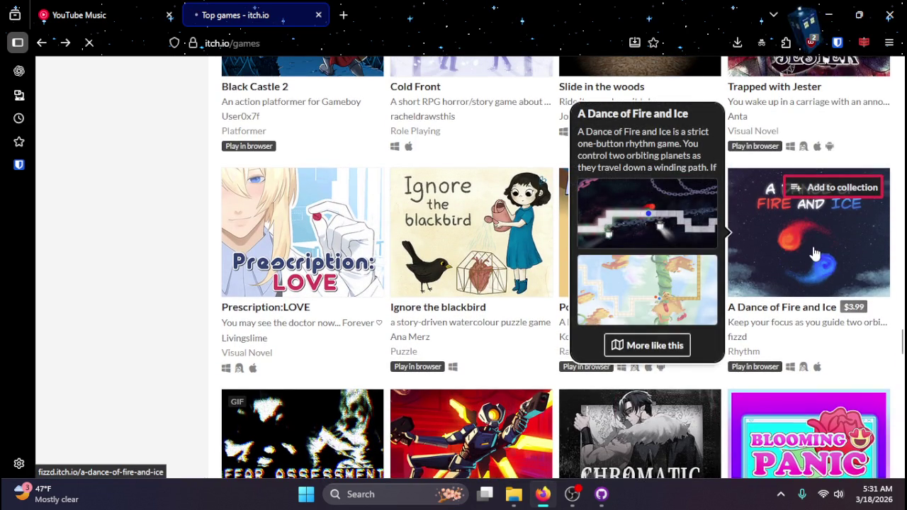
left_click(473, 235)
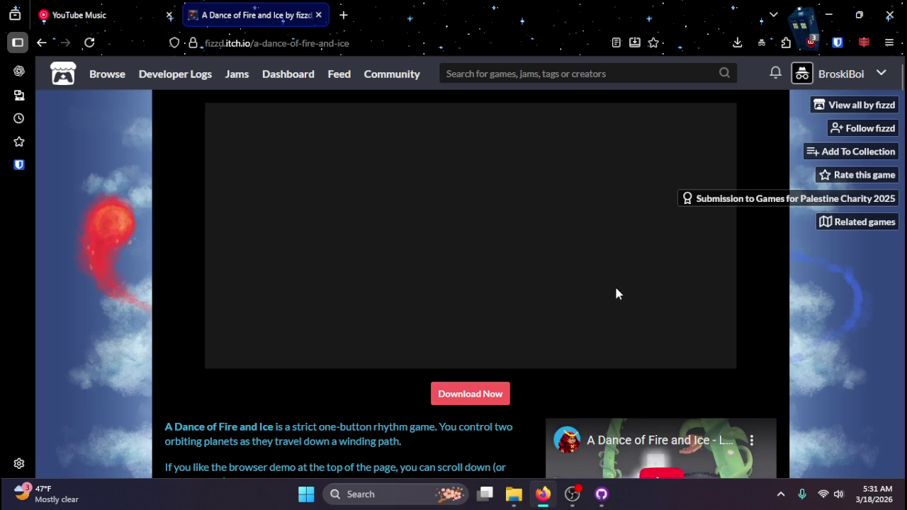